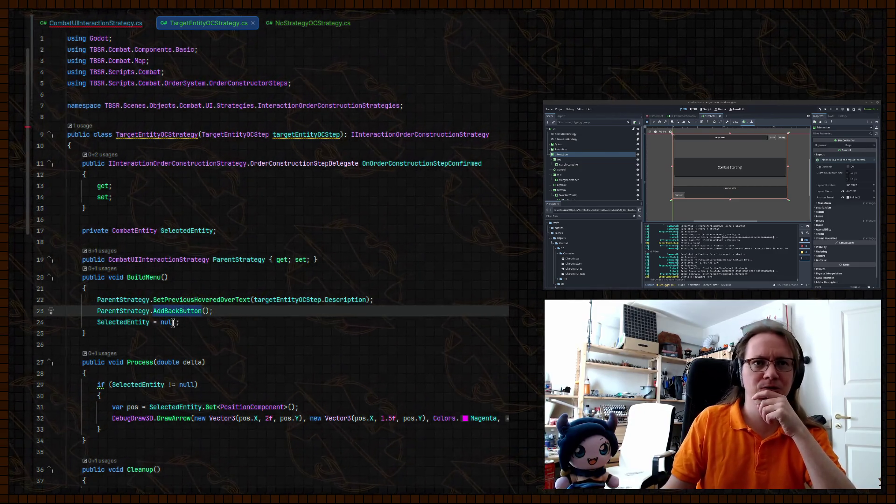
Step: Build and run the Godot game project after the BuildMenu changes
click(825, 110)
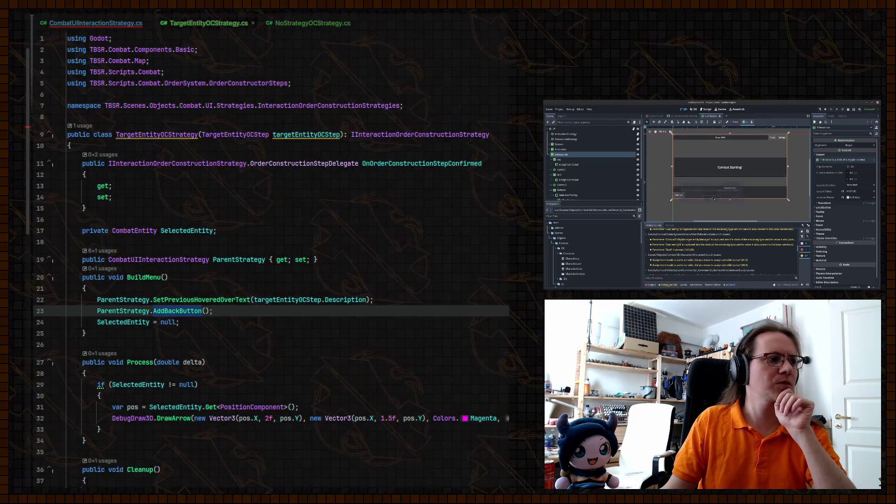
Step: Inspect the missing-argument build error, pass targetEntityOCStep to the TargetEntityOCStrategy constructor, and rerun
click(724, 285)
click(730, 284)
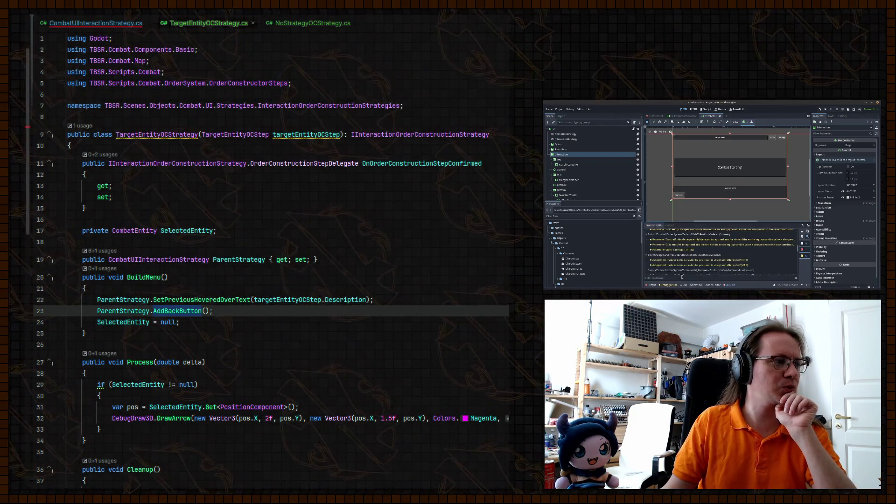
click(728, 245)
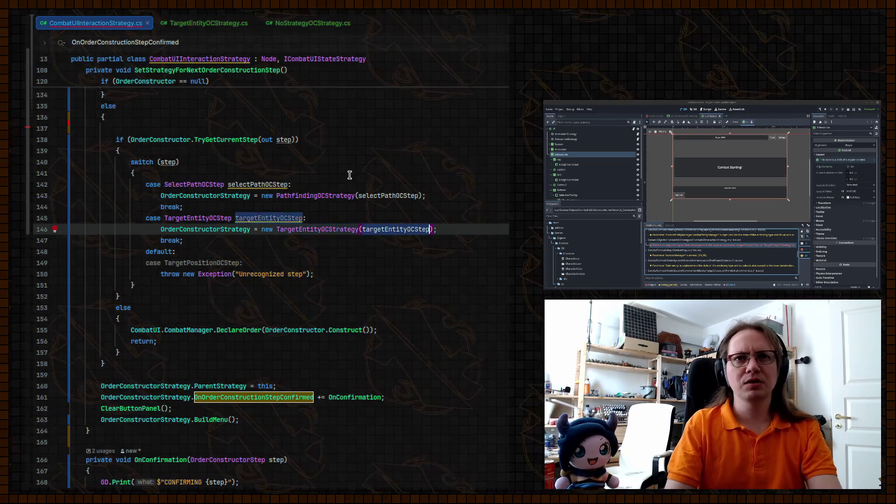
click(287, 218)
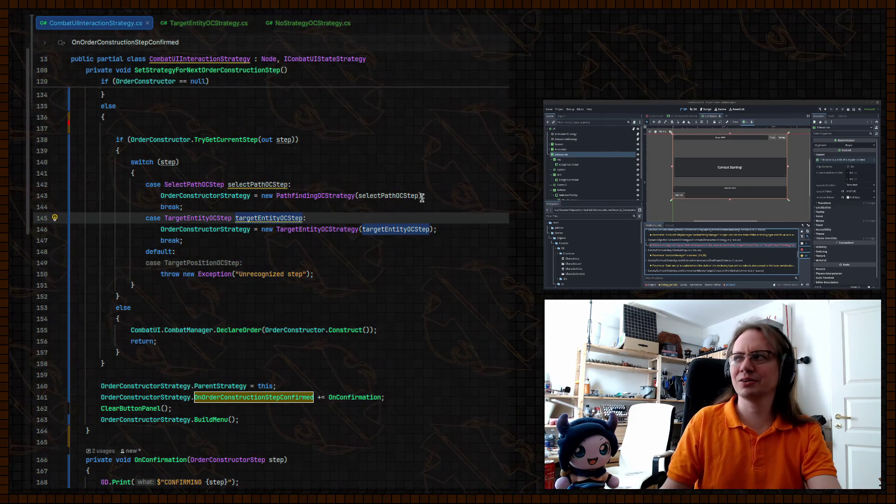
click(826, 111)
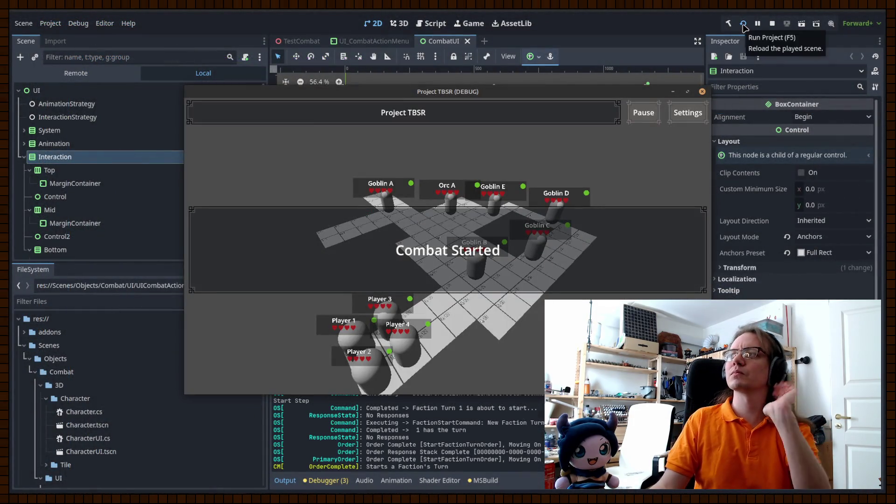
Step: Start Player 4's turn and move it to the tile beside Goblin B
click(411, 350)
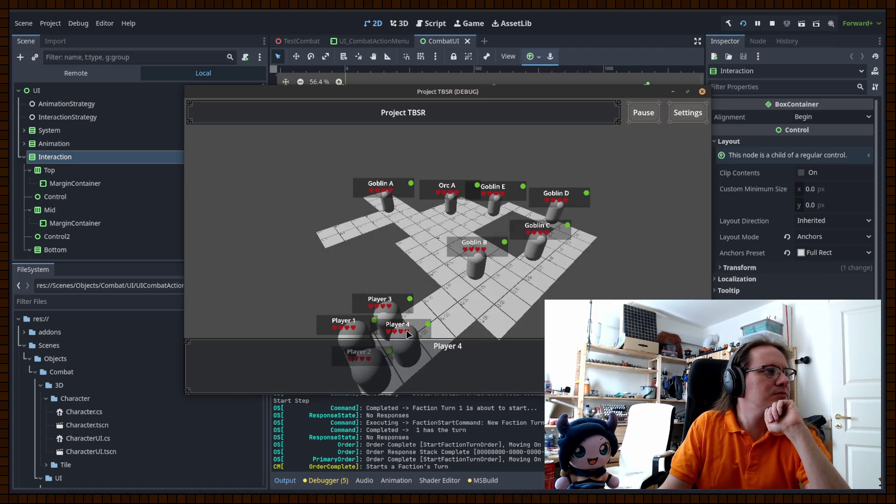
click(215, 378)
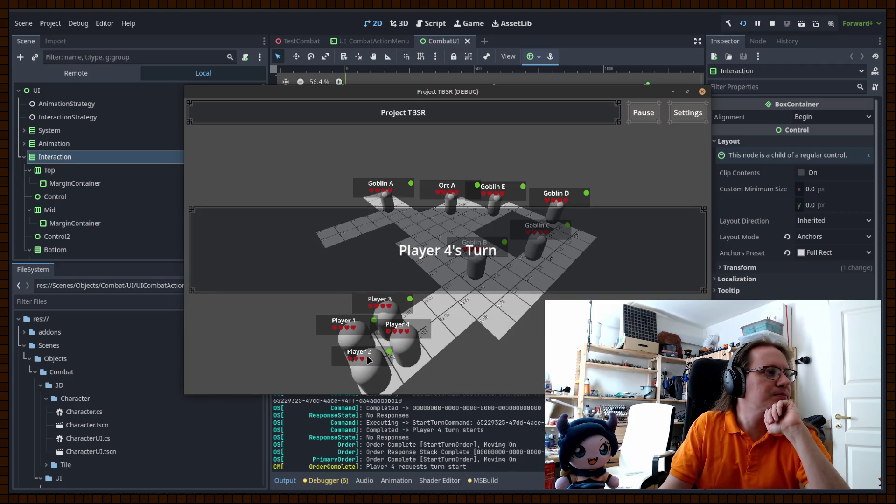
click(212, 377)
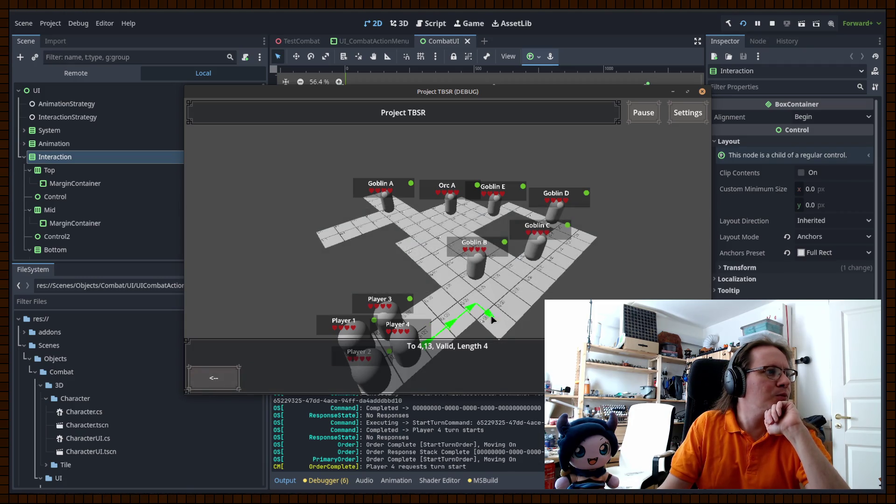
click(481, 306)
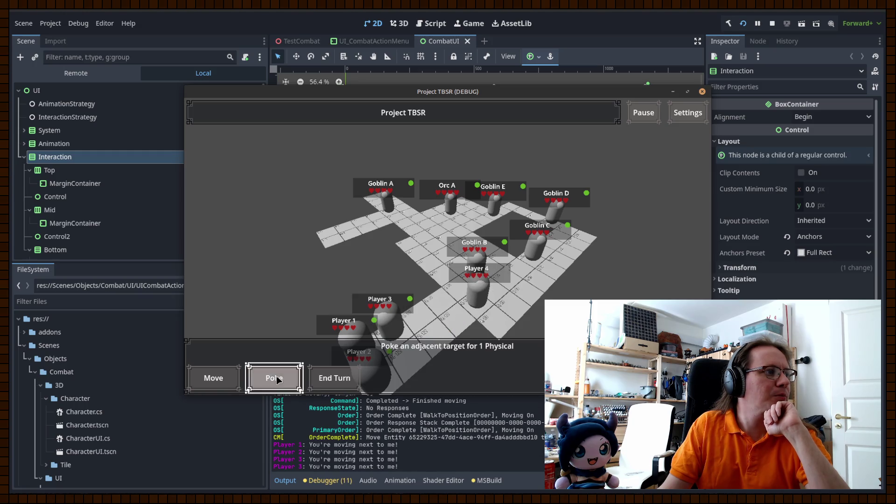
Step: Choose Poke and try goblins, players and Orc A as targets
click(279, 380)
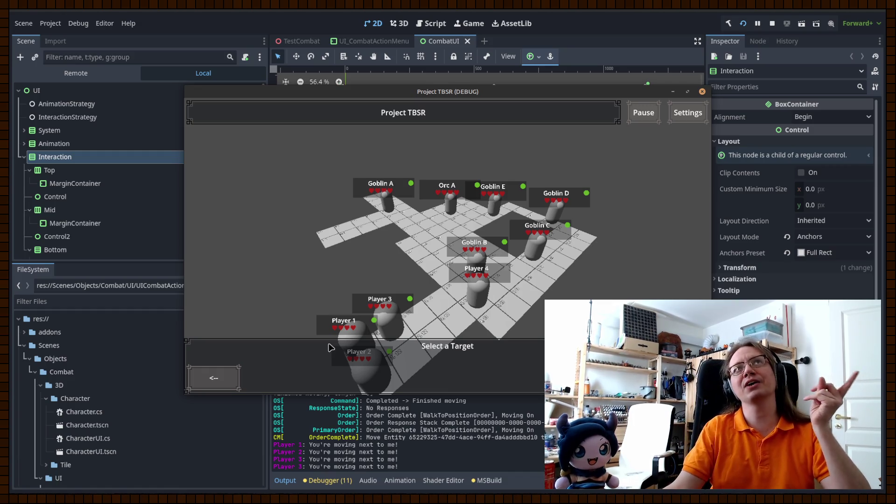
click(482, 259)
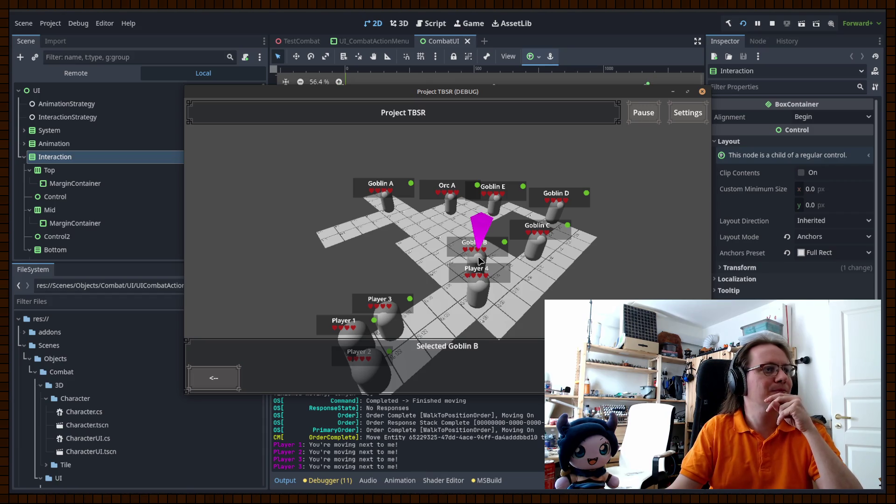
click(533, 248)
click(562, 213)
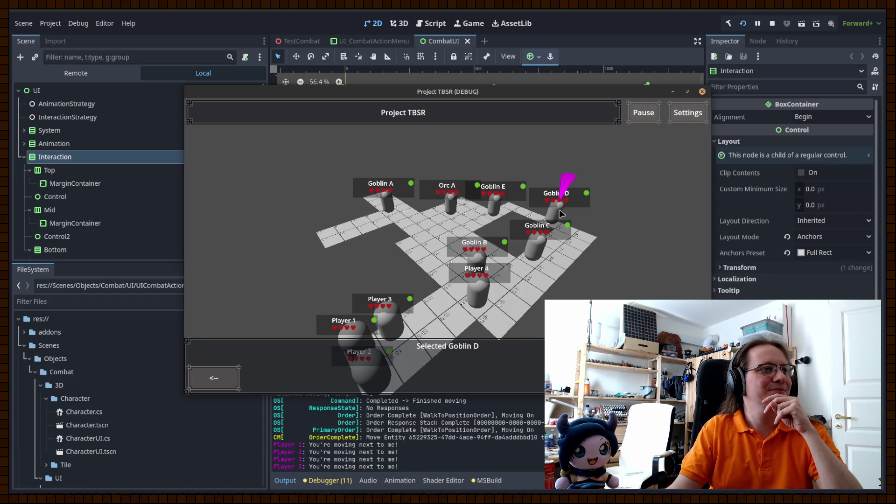
click(473, 305)
click(392, 323)
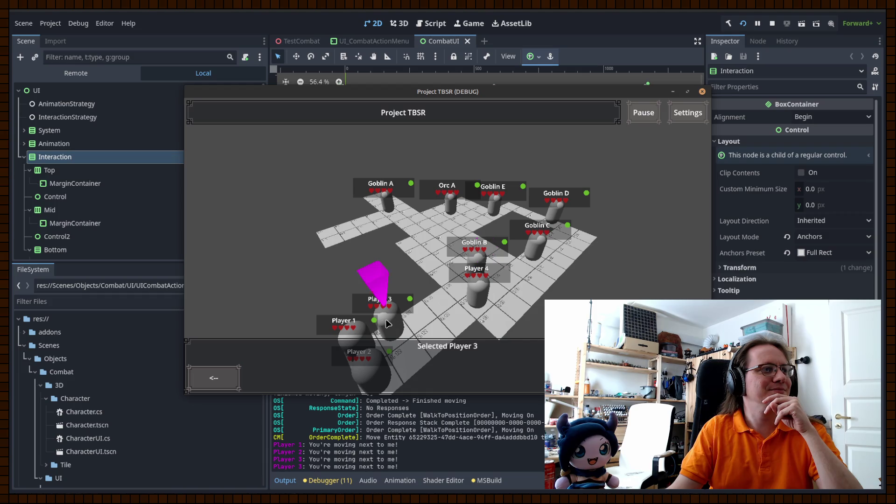
click(359, 340)
click(375, 377)
click(466, 258)
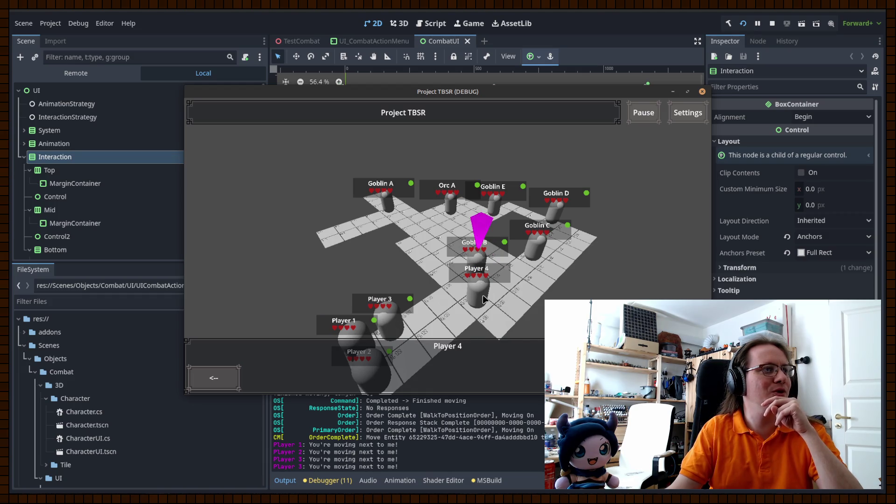
click(438, 190)
click(380, 191)
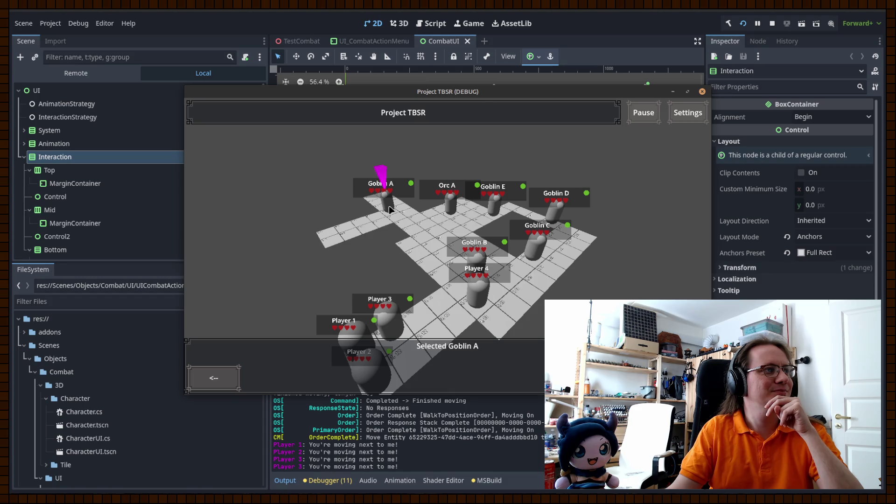
click(494, 196)
Step: Back out of targeting, choose Move again, and view the debugger's error list
click(214, 379)
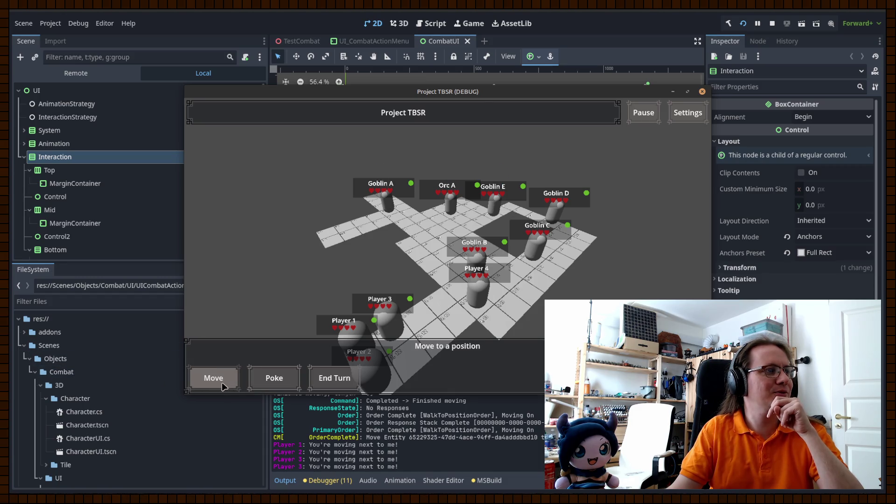
click(219, 380)
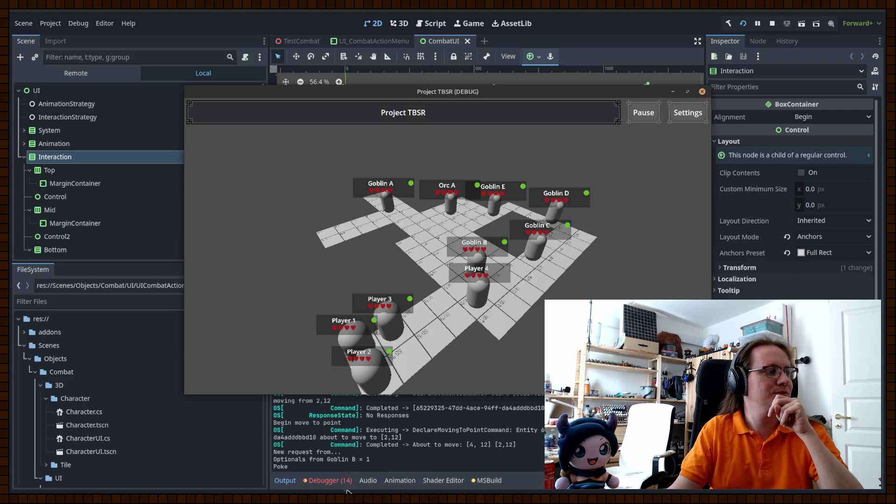
click(346, 473)
scroll(364, 420, down, 6)
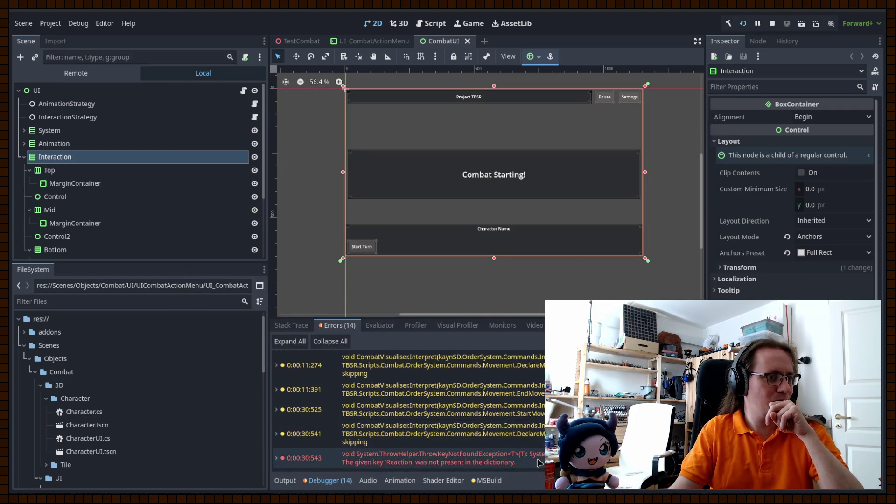
Step: Expand the KeyNotFoundException 'Reaction' error, read its stack trace, stop the game, and return to Rider
click(363, 461)
mouse_move(363, 462)
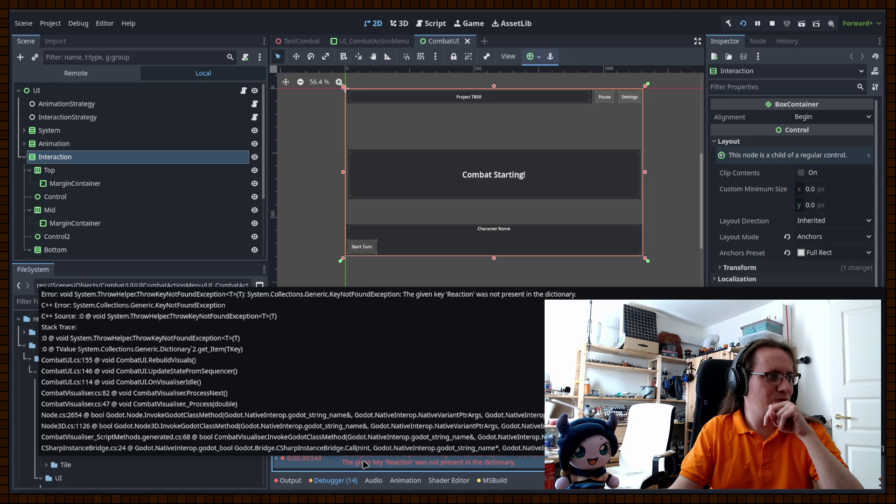
click(276, 461)
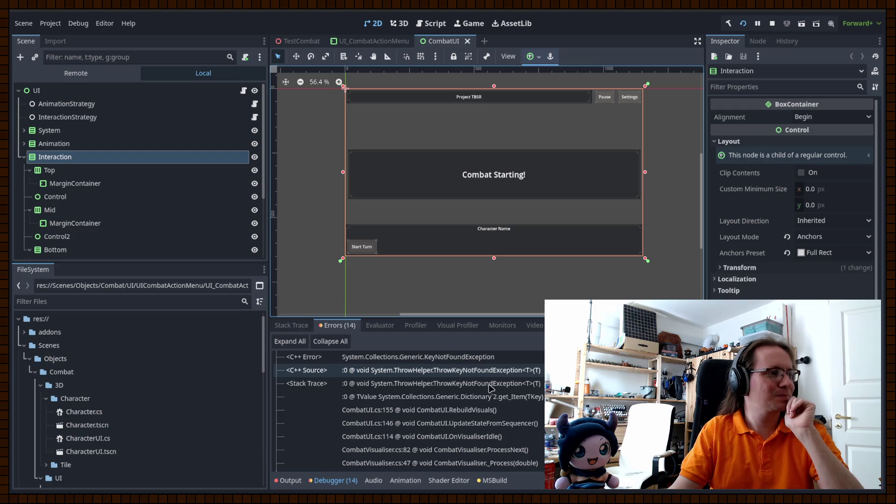
scroll(490, 385, down, 2)
scroll(490, 385, down, 1)
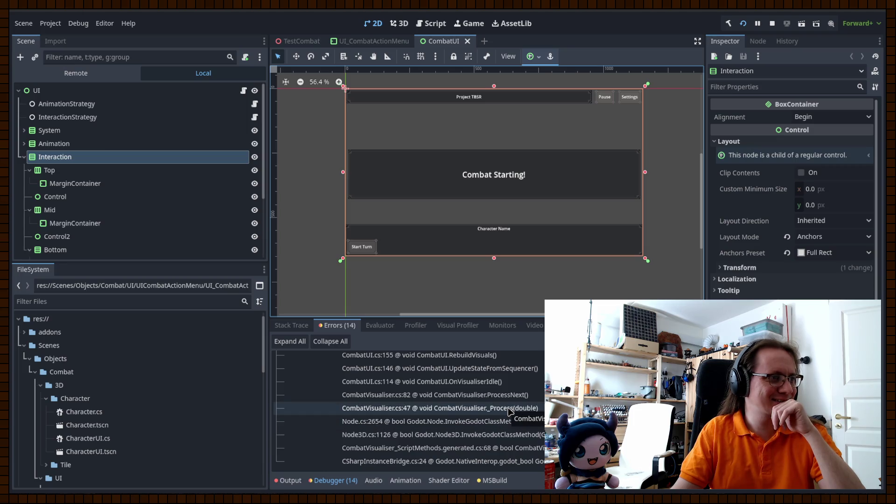
scroll(509, 410, up, 1)
scroll(510, 411, up, 3)
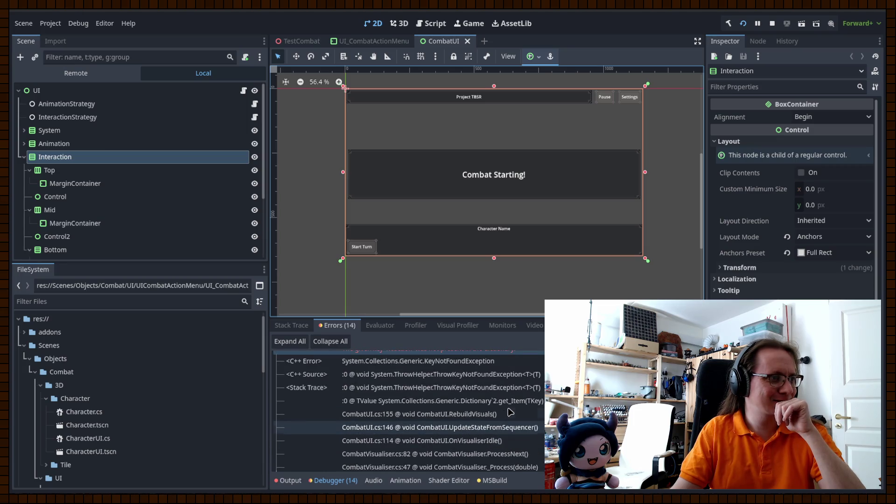
scroll(510, 411, up, 1)
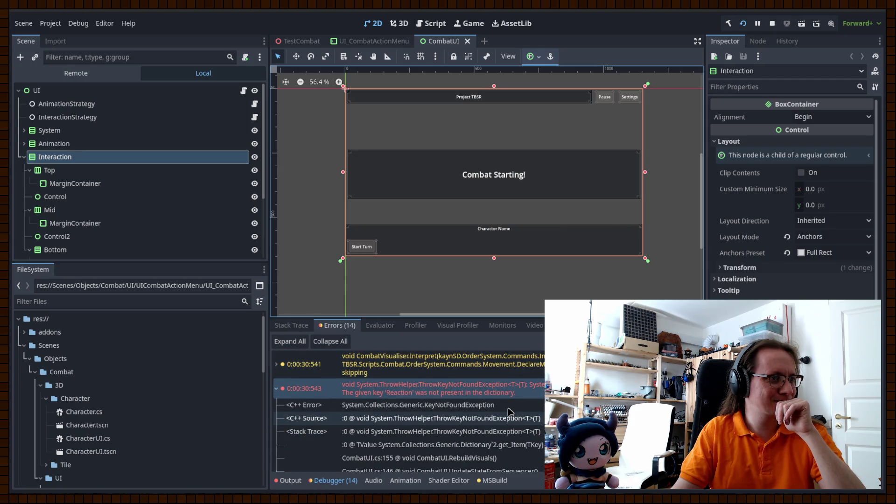
scroll(510, 411, up, 1)
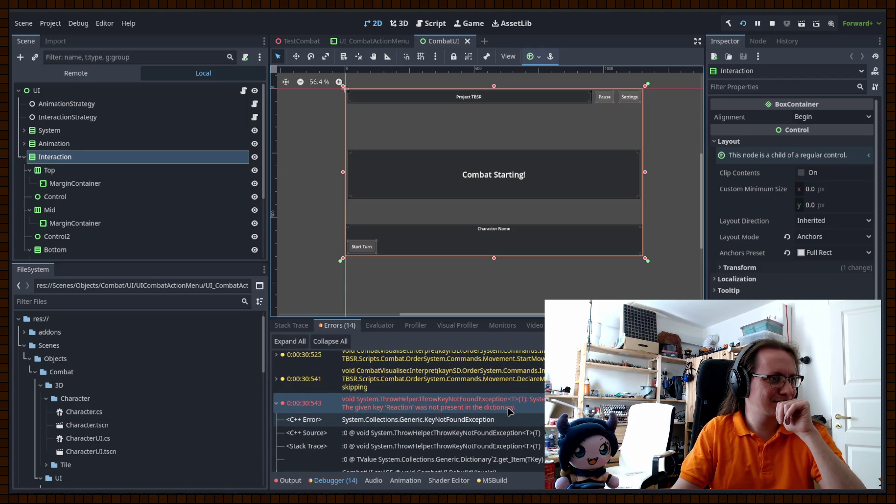
scroll(510, 411, up, 1)
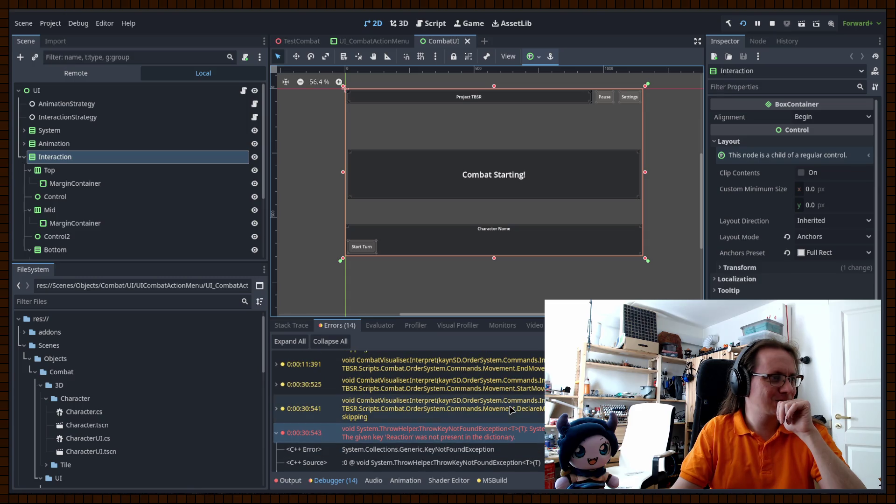
click(773, 24)
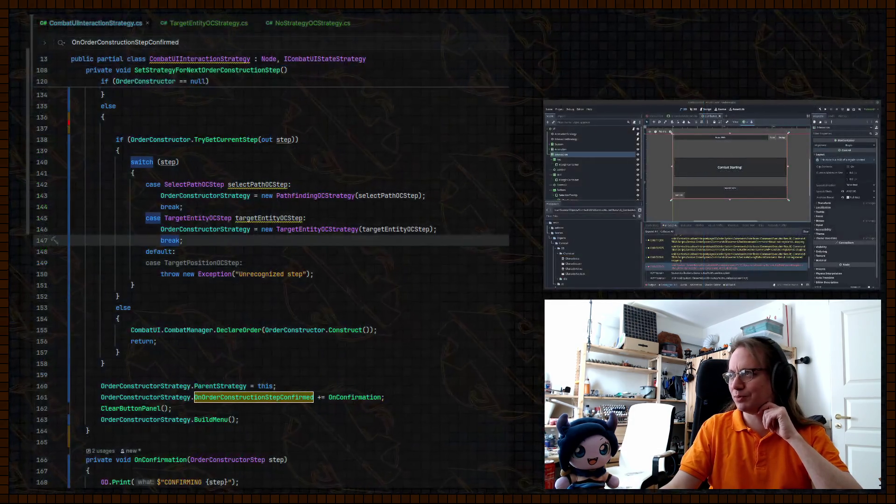
click(156, 341)
text(HoverEntity)
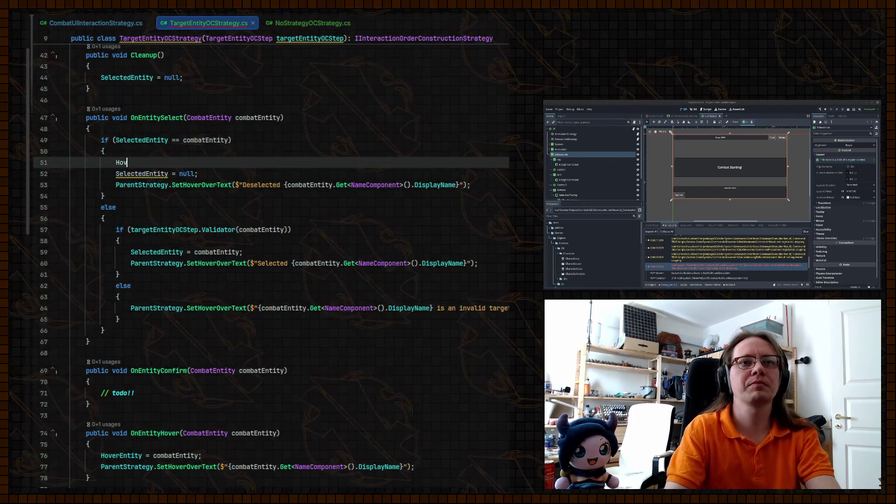
Step: Set HoverEntity = SelectedEntity on line 51, add HoverEntity = null; before selecting, and run with Shift+F10
text(= SelectedEntity;)
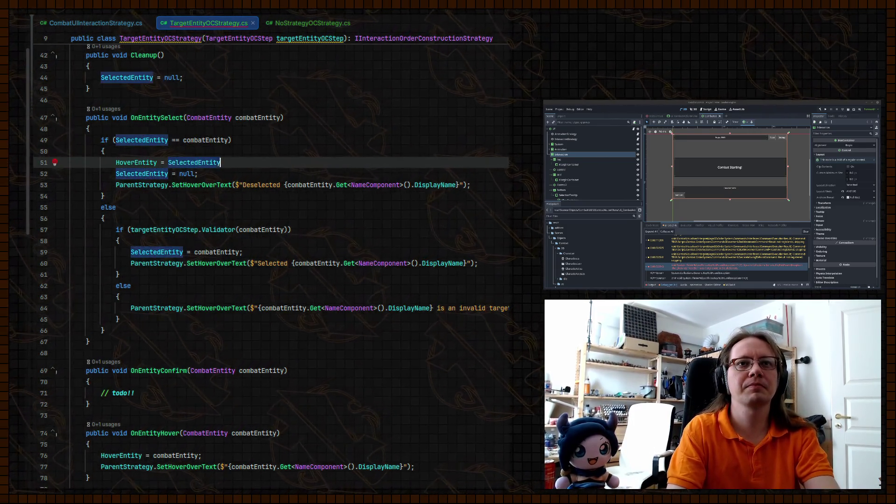
key(Down)
key(Down)
key(Down)
key(Down)
key(Down)
key(Down)
key(Return)
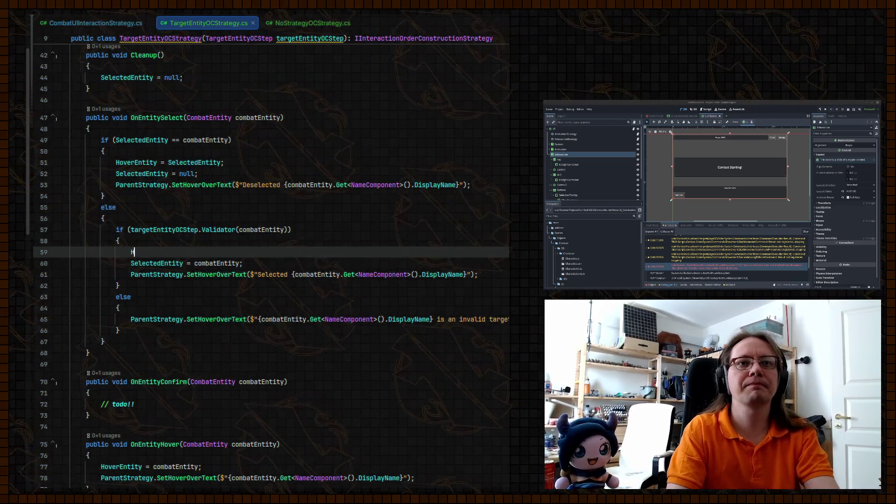
text(HoverEntity = null;)
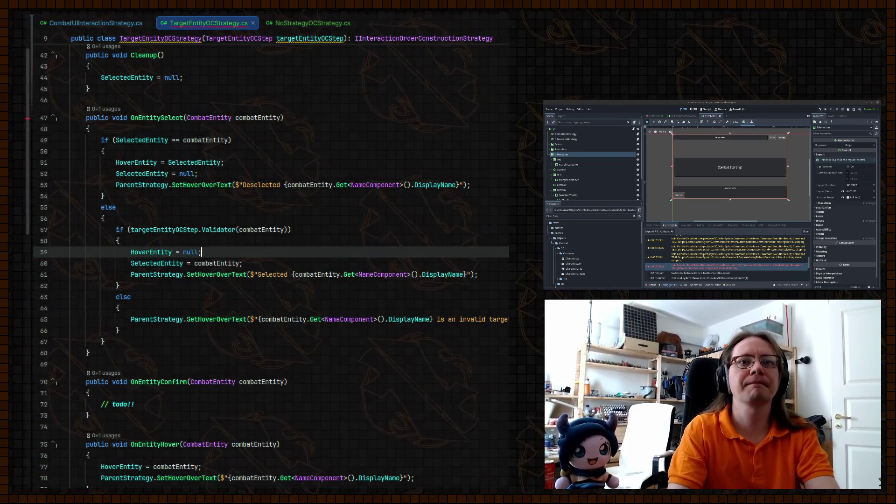
key(shift+F10)
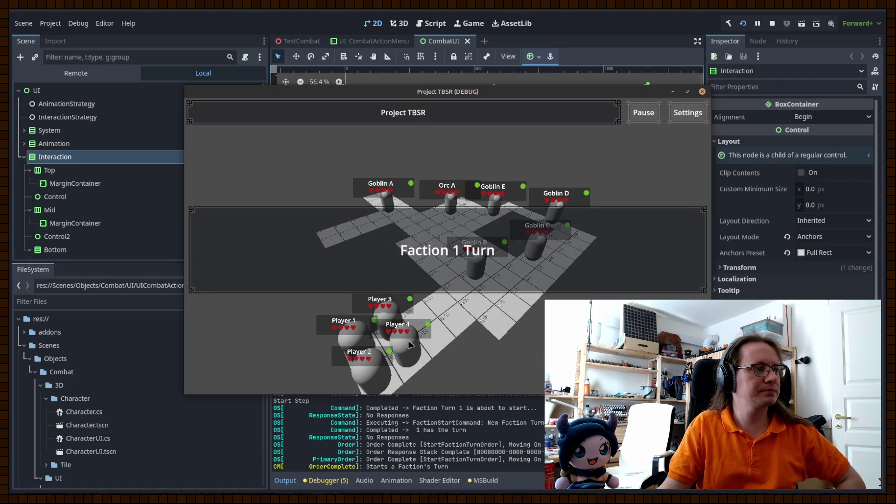
Step: Move Player 4 next to the goblins, then end its turn
click(214, 380)
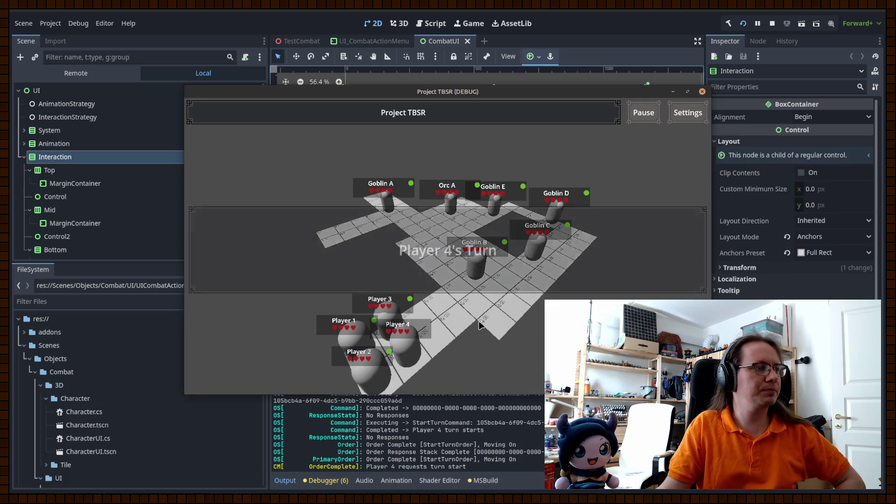
click(274, 377)
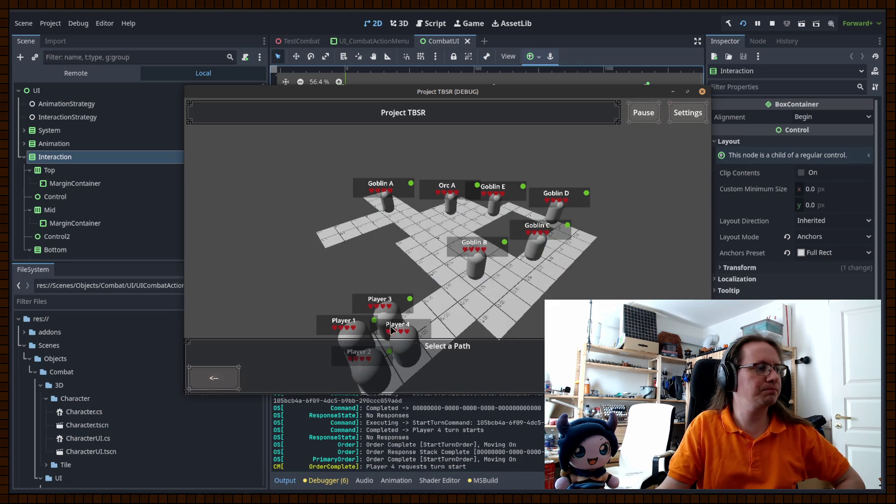
click(467, 305)
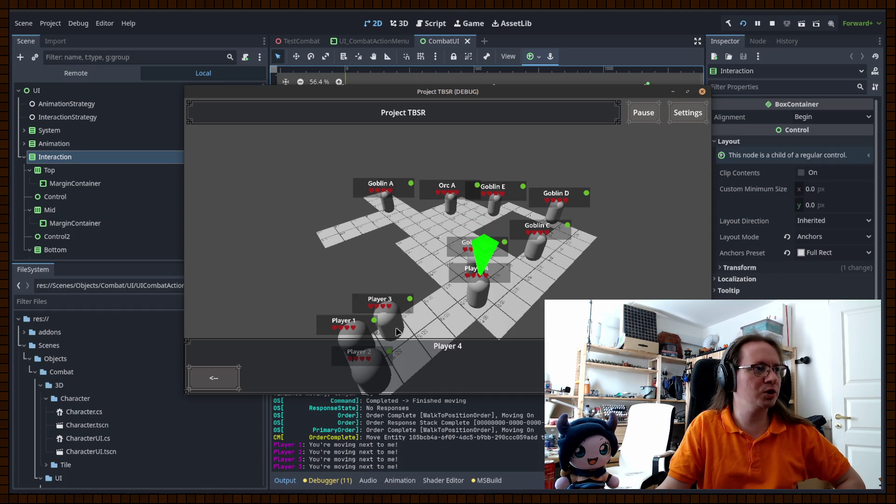
click(215, 376)
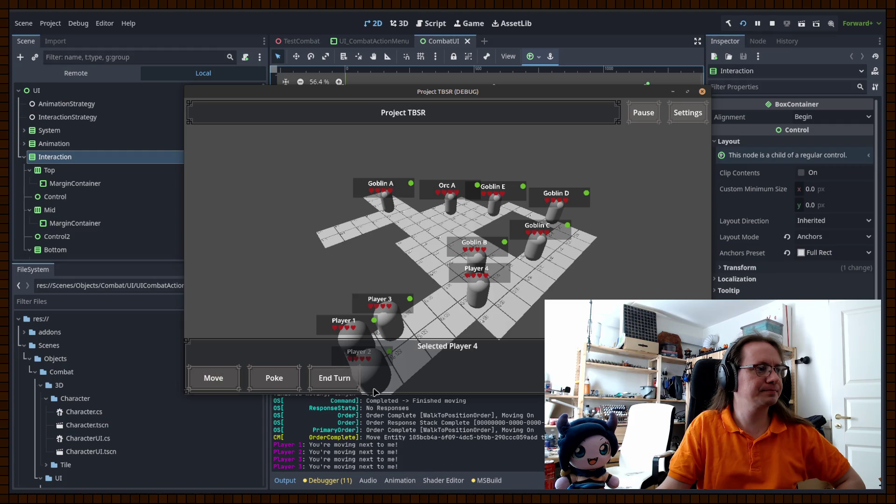
click(322, 376)
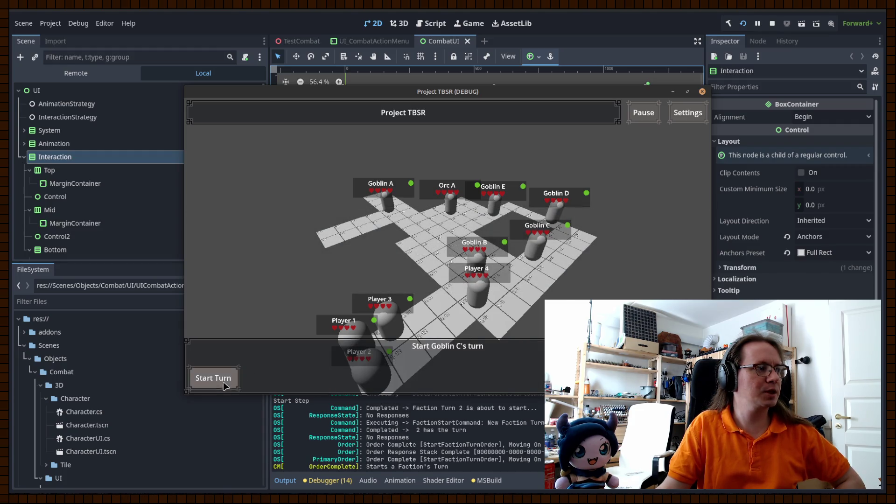
Step: Move Goblin C beside Player 4, try poking Goblin B, cancel, and stop the game
click(223, 381)
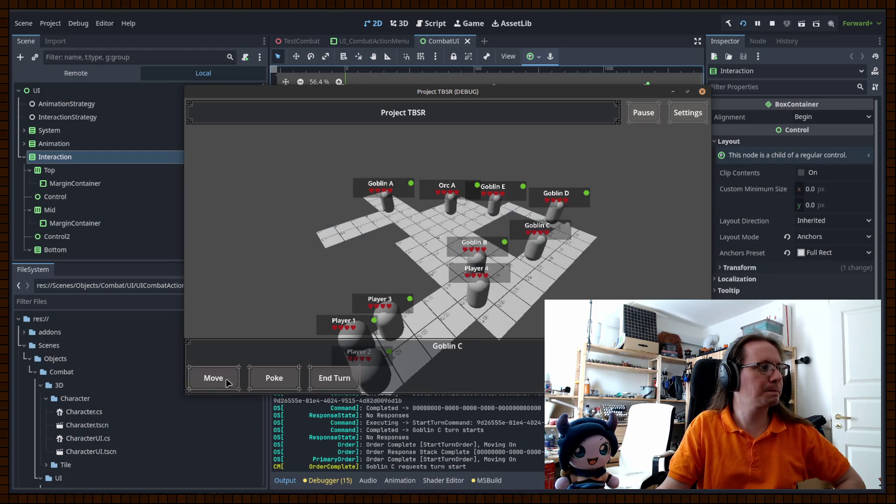
click(223, 384)
click(496, 293)
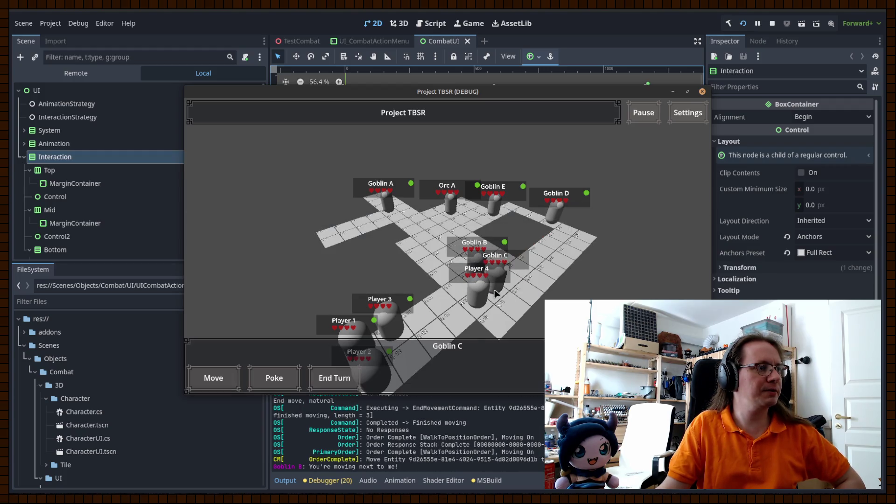
click(273, 376)
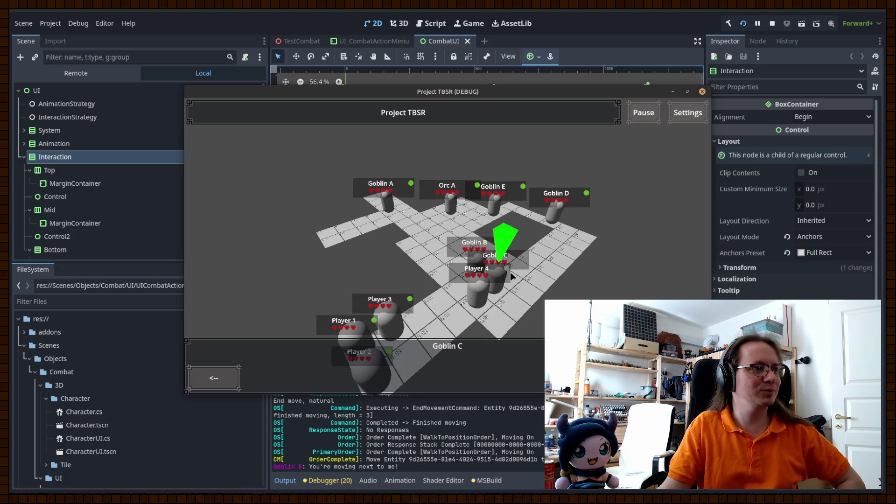
click(471, 239)
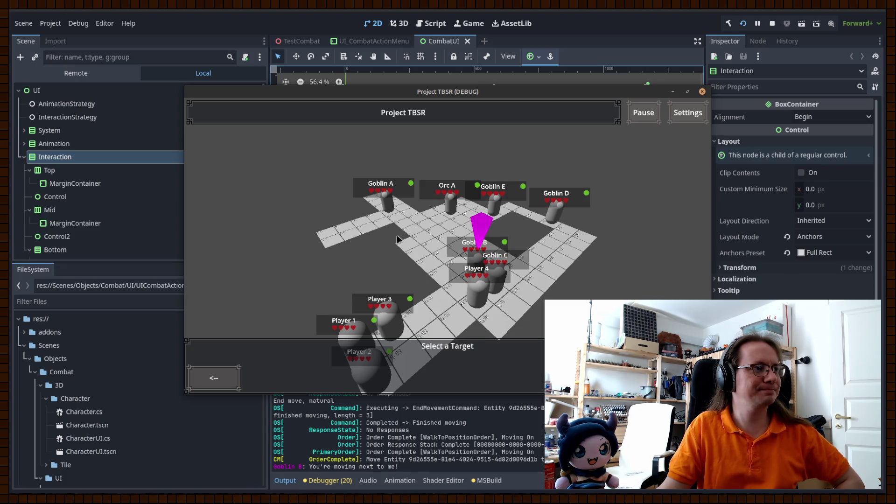
click(214, 378)
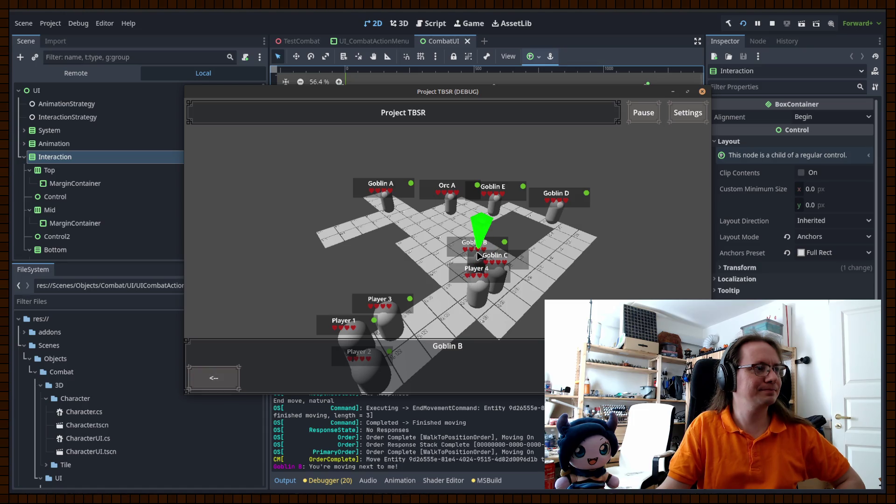
click(772, 24)
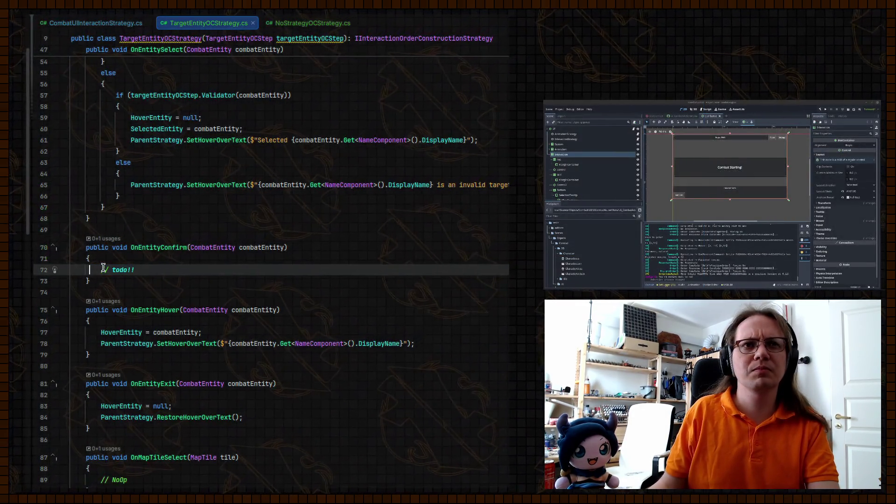
Step: Replace the // todo! in OnEntityConfirm with OnEntitySelect(combatEntity)
drag(101, 270, 206, 265)
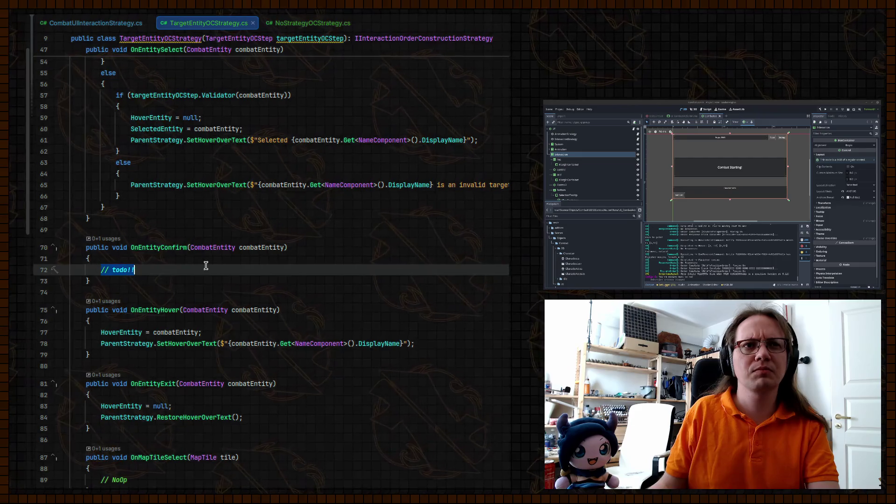
text(OnEnt)
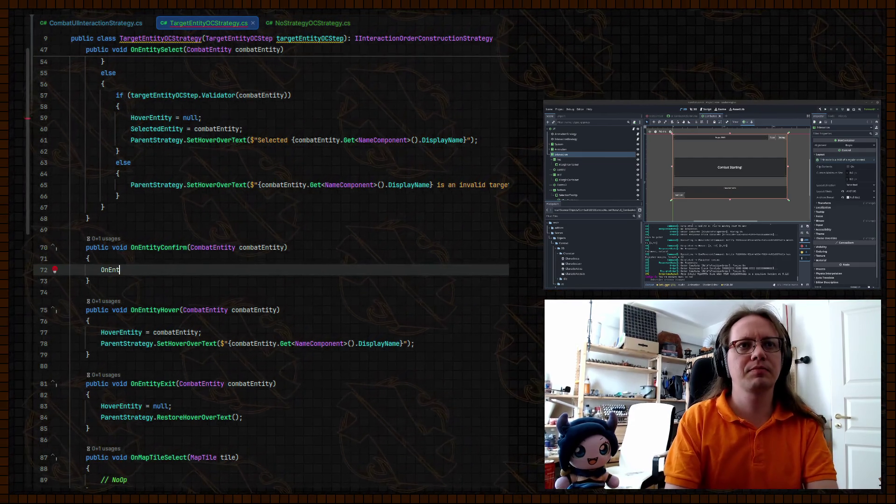
key(Return)
text(combatEntity);)
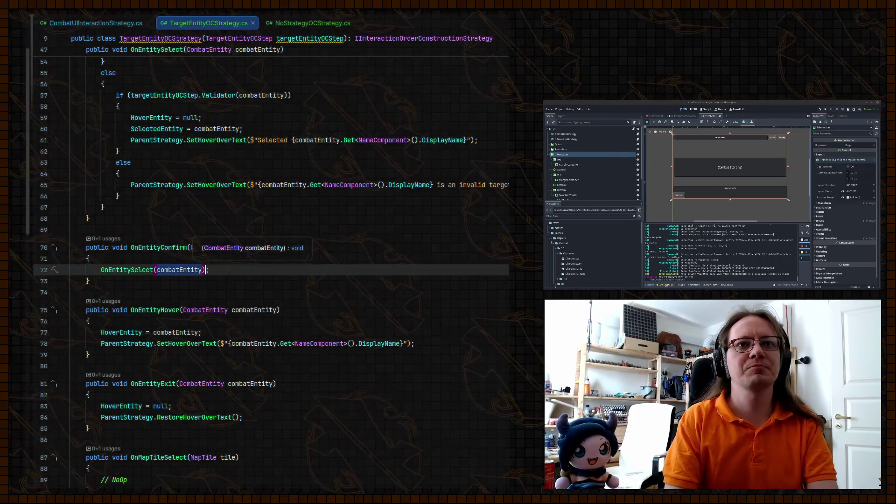
key(End)
key(Return)
scroll(184, 264, up, 3)
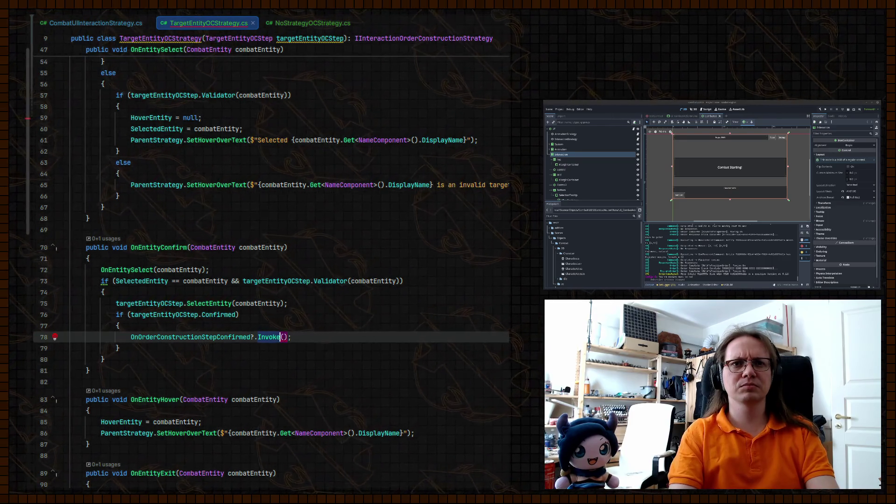
Step: Pass targetEntityOCStep to OnOrderConstructionStepConfirmed?.Invoke and rebuild and run the game
click(264, 337)
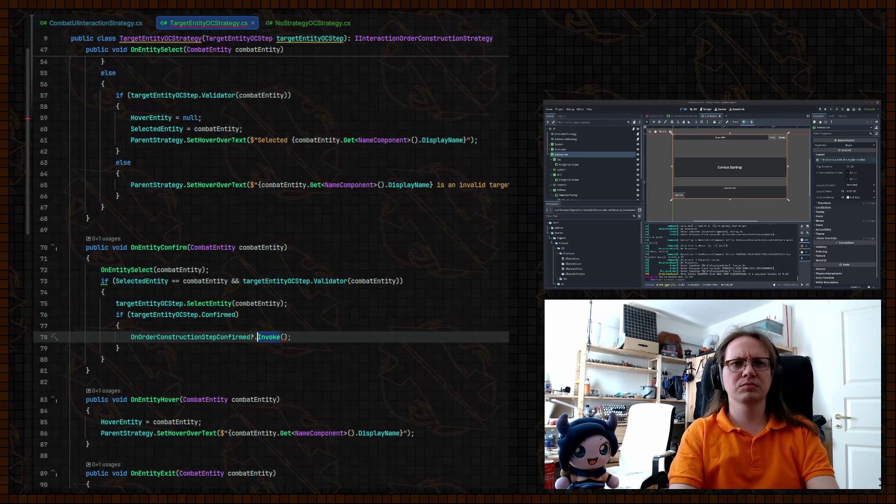
click(283, 337)
text(t)
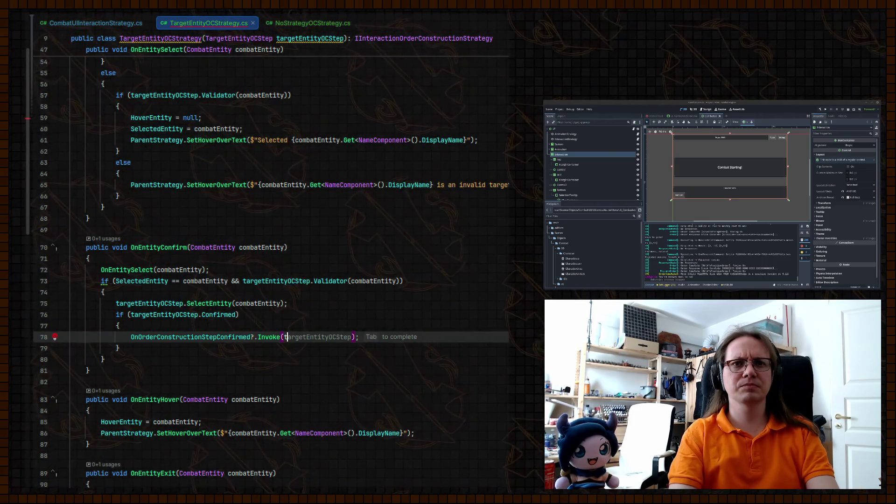
key(Tab)
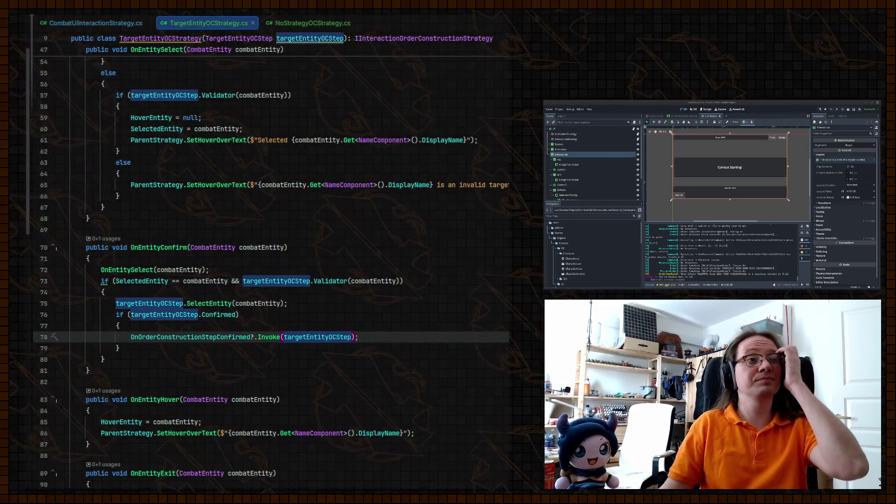
click(825, 110)
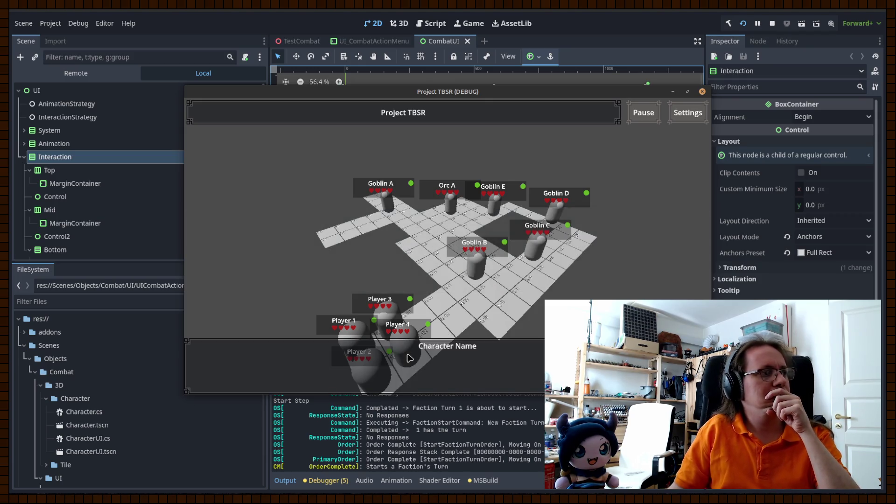
Step: Start Player 4's turn and move it next to Goblin B
click(211, 382)
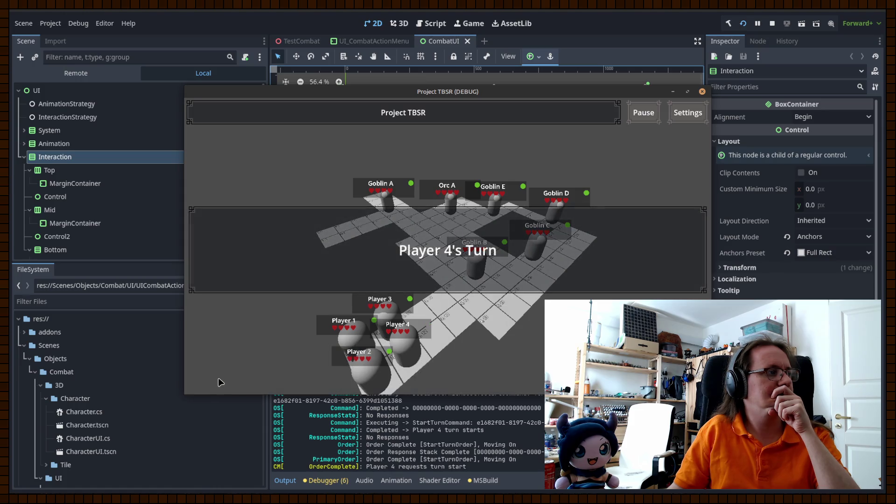
click(220, 380)
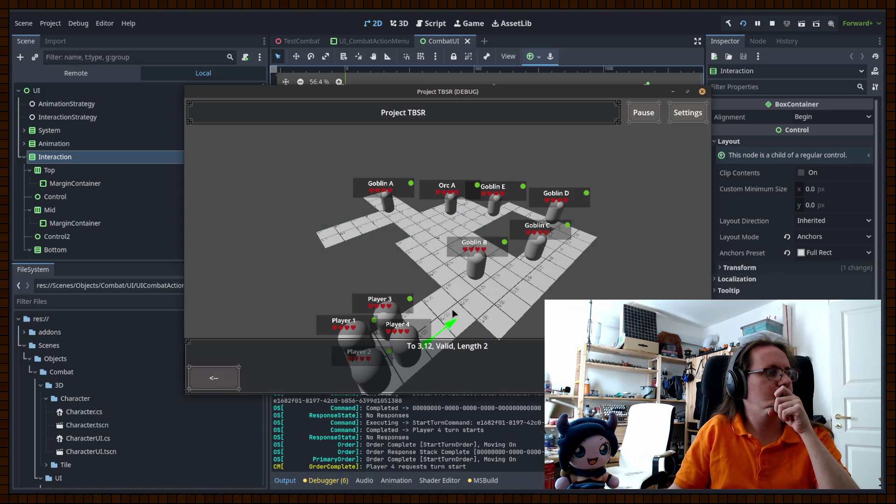
click(482, 316)
Step: Poke Goblin B repeatedly with Player 4, then stop the game
click(271, 375)
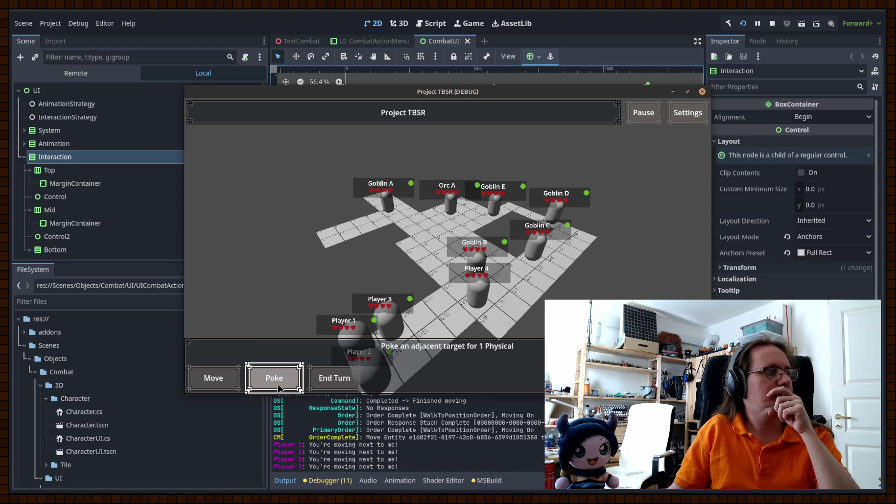
click(478, 259)
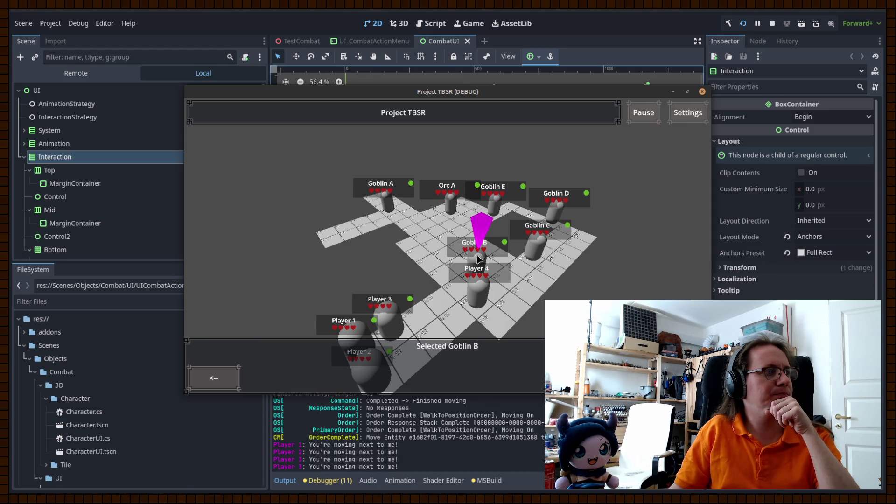
click(478, 258)
click(478, 258)
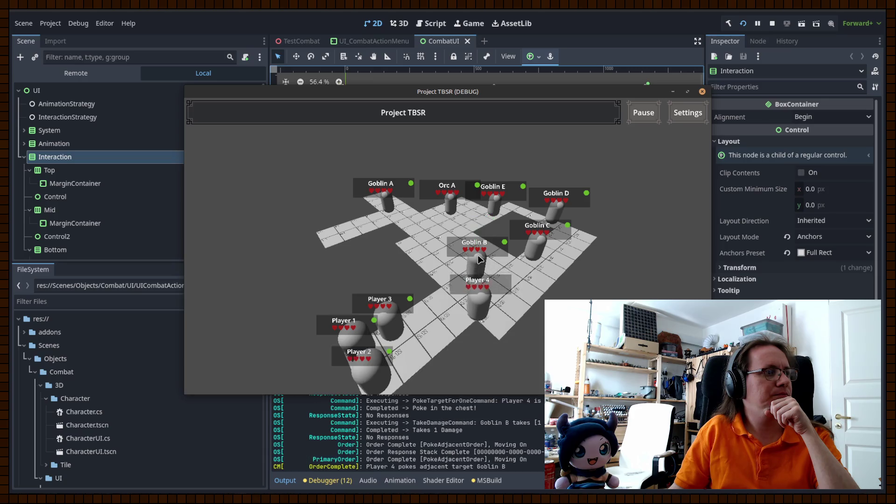
click(281, 370)
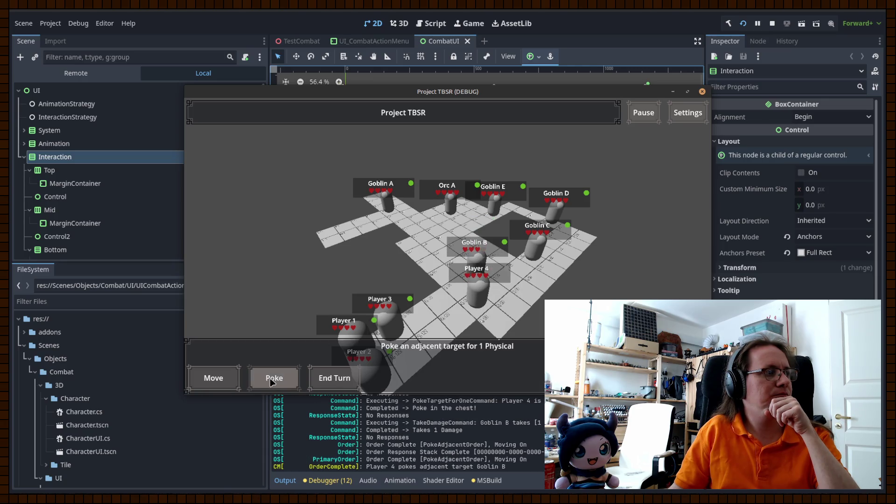
click(282, 369)
click(281, 369)
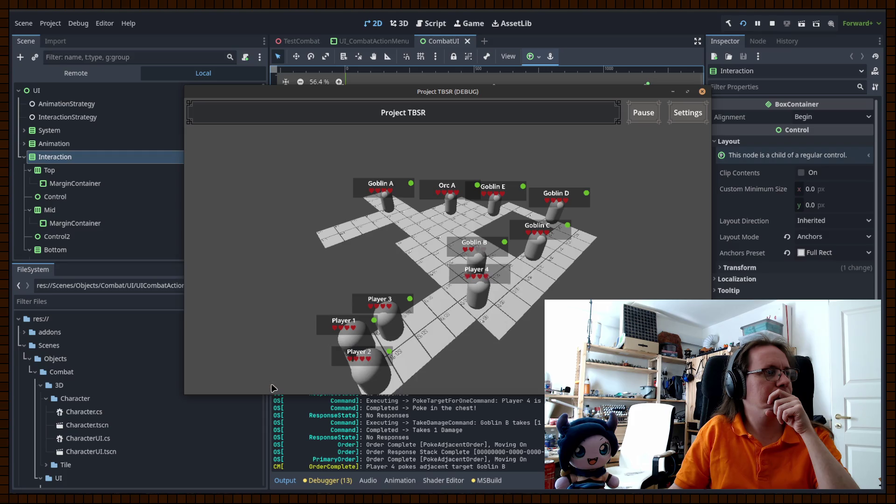
click(273, 386)
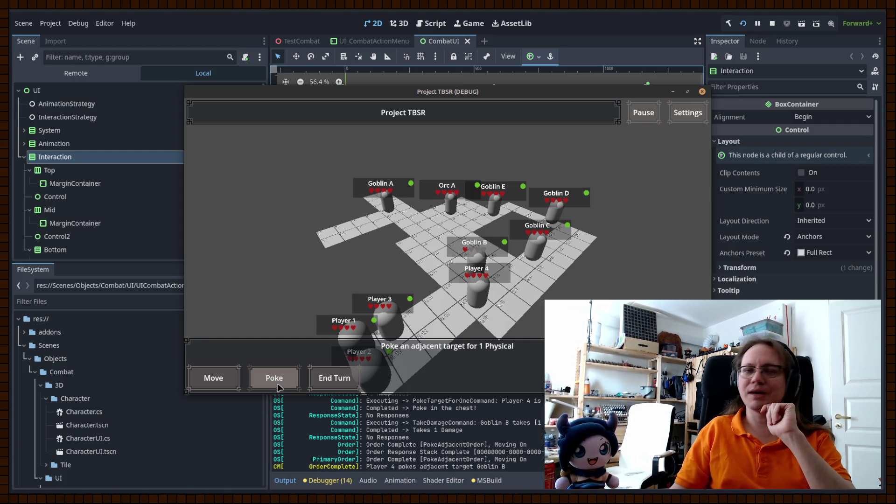
click(772, 24)
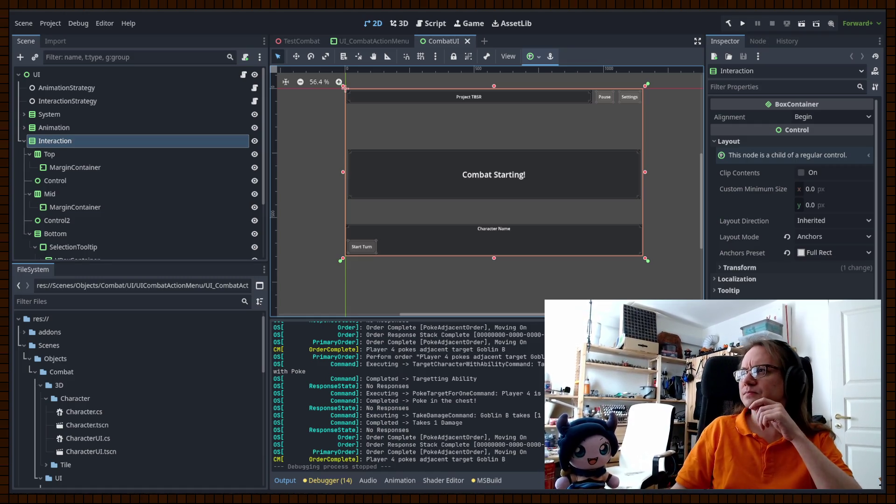
click(743, 24)
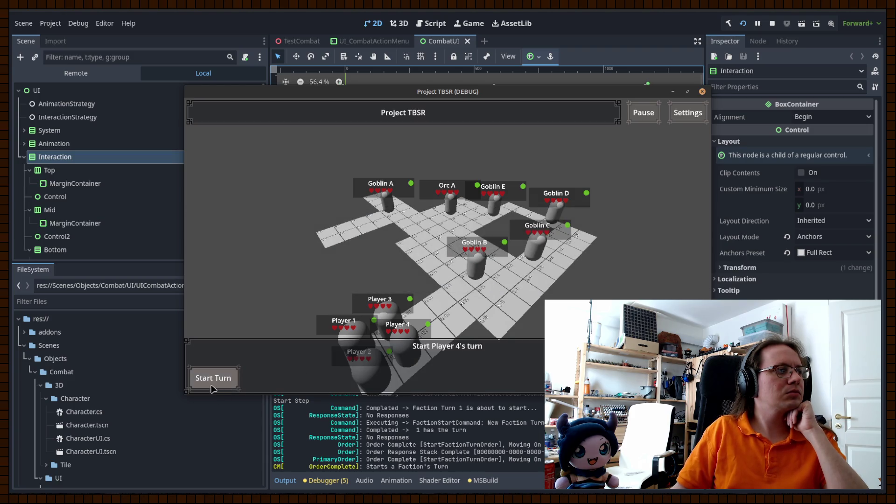
Step: Start Player 4's turn, move beside Goblin B, and poke it
click(212, 385)
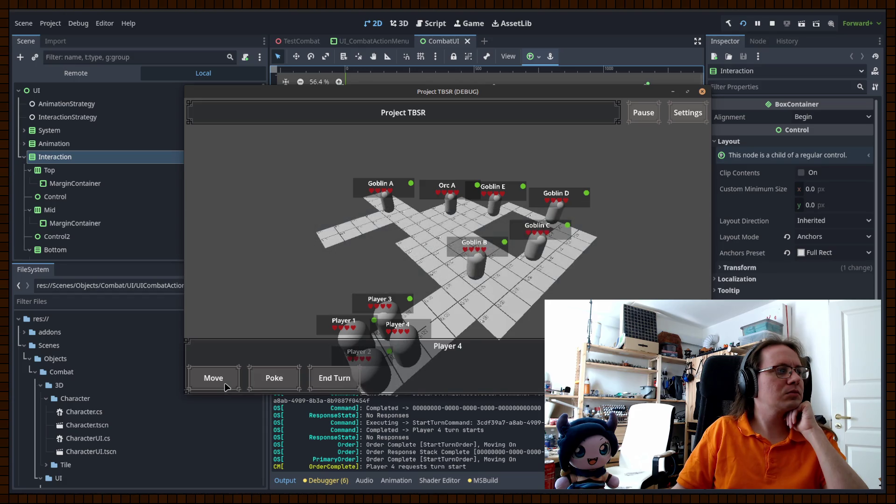
click(224, 385)
click(480, 305)
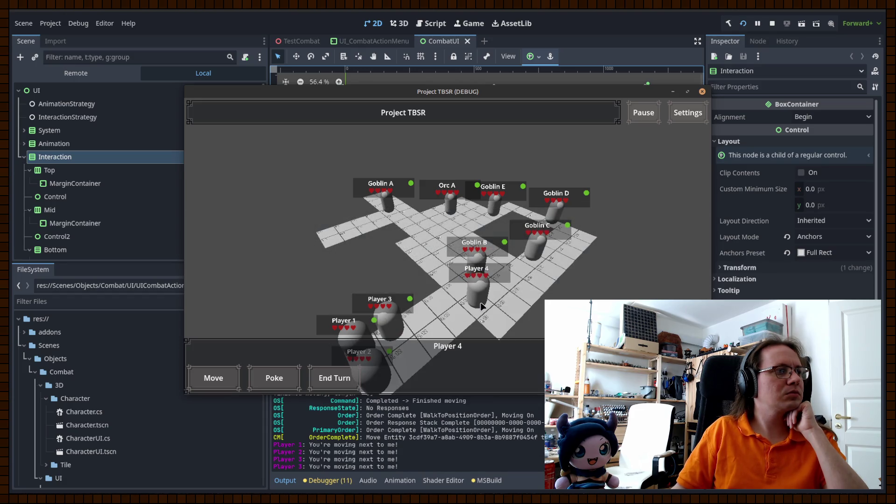
click(274, 378)
click(476, 252)
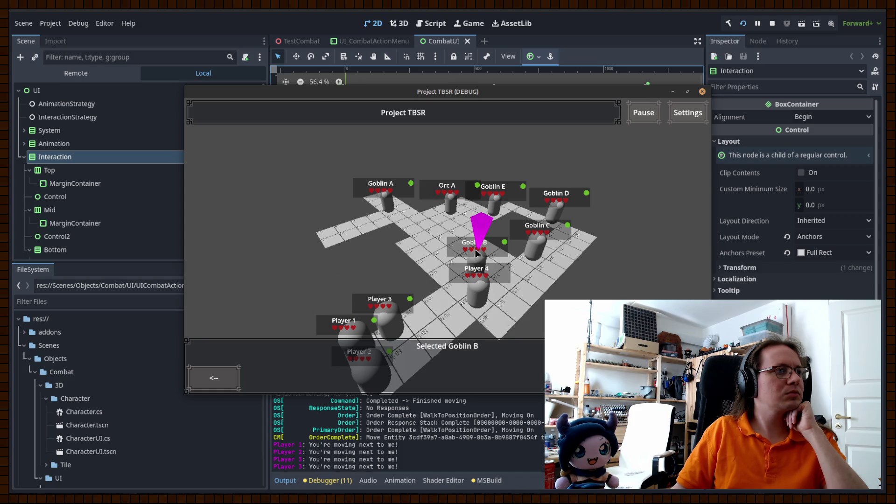
click(477, 253)
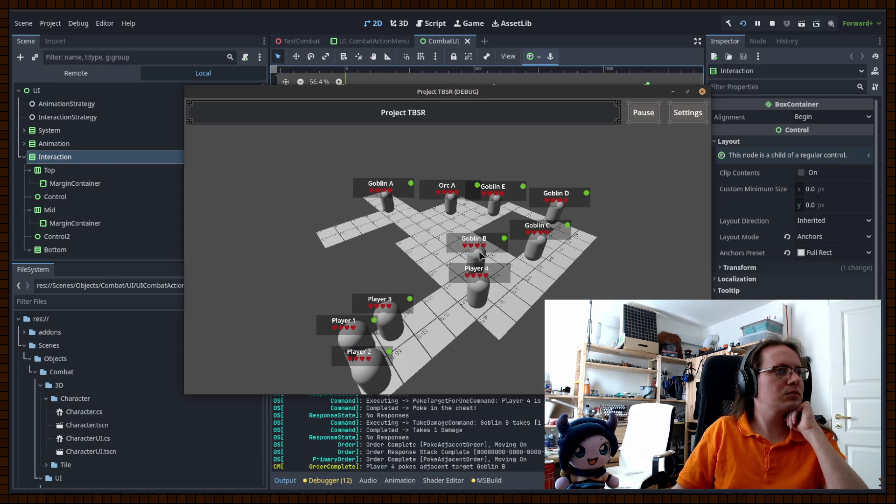
Step: Poke Goblin B twice more for a heart each, then end Player 4's turn
key(Return)
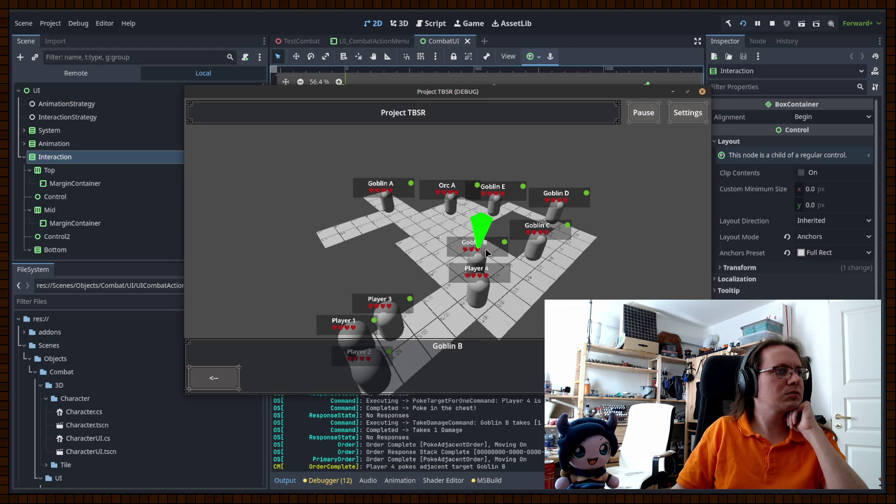
click(485, 259)
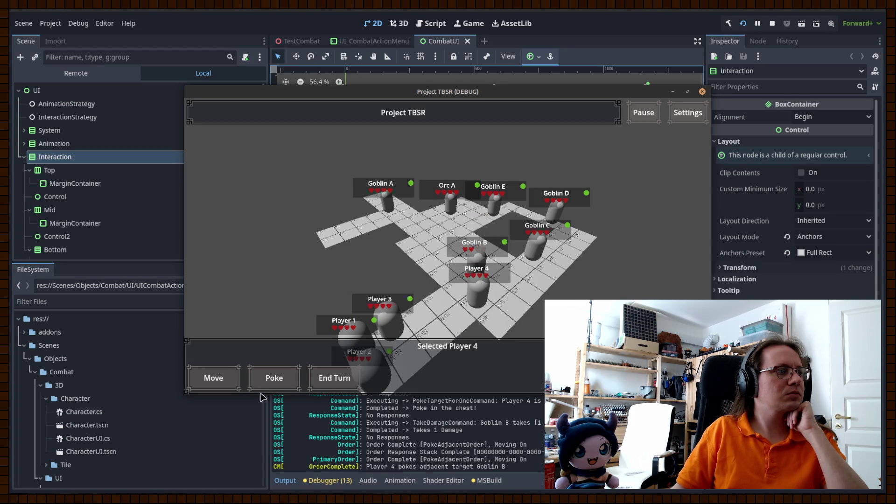
click(278, 375)
click(480, 257)
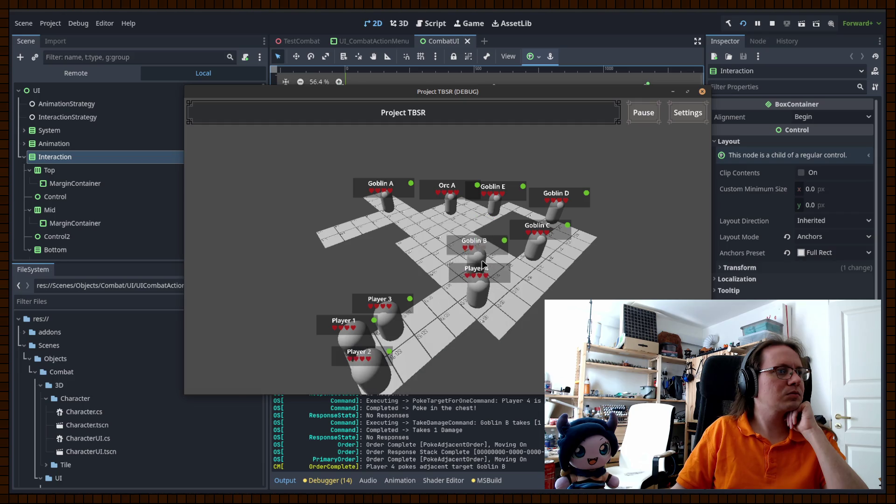
click(330, 375)
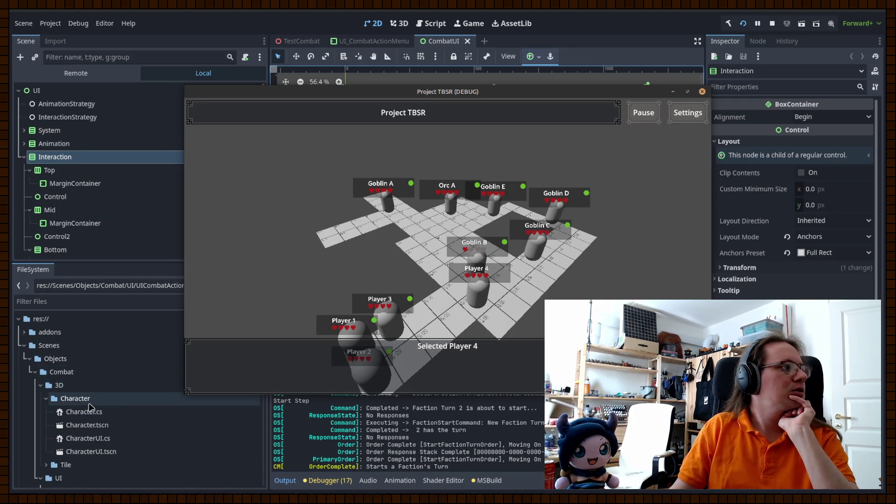
Step: Stop the game with F8 and scroll through the code in the editor
key(F8)
scroll(90, 401, down, 10)
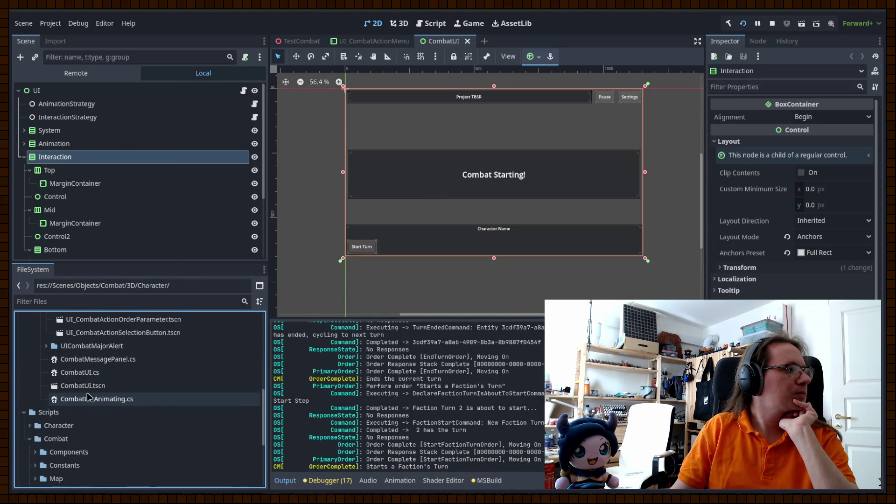
scroll(82, 396, up, 6)
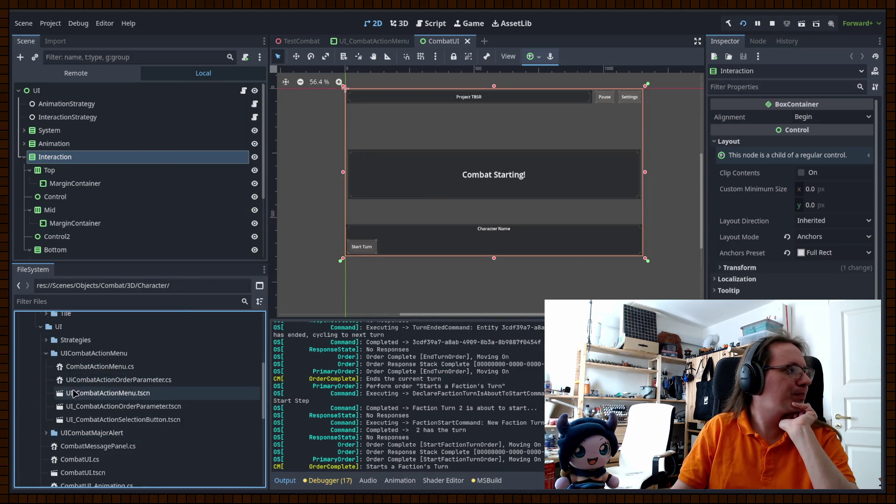
scroll(73, 393, down, 3)
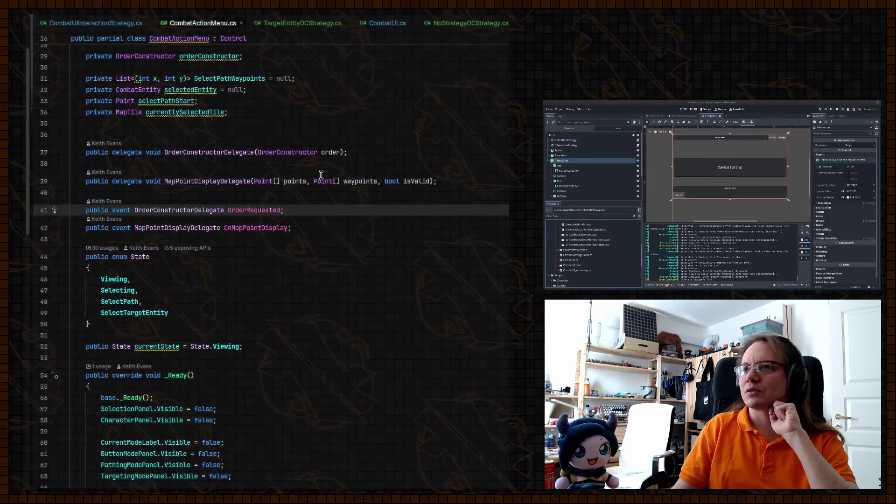
scroll(316, 275, down, 10)
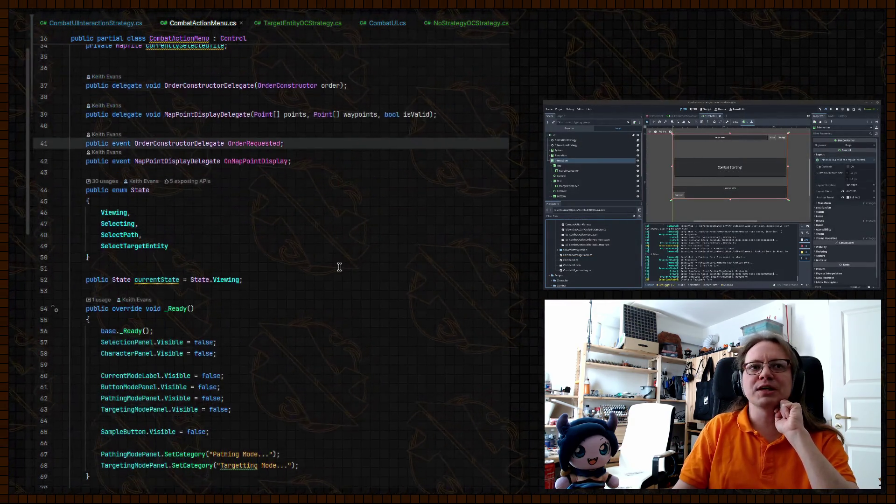
Step: Scroll down through CombatActionMenu.cs to review its code
scroll(316, 276, down, 20)
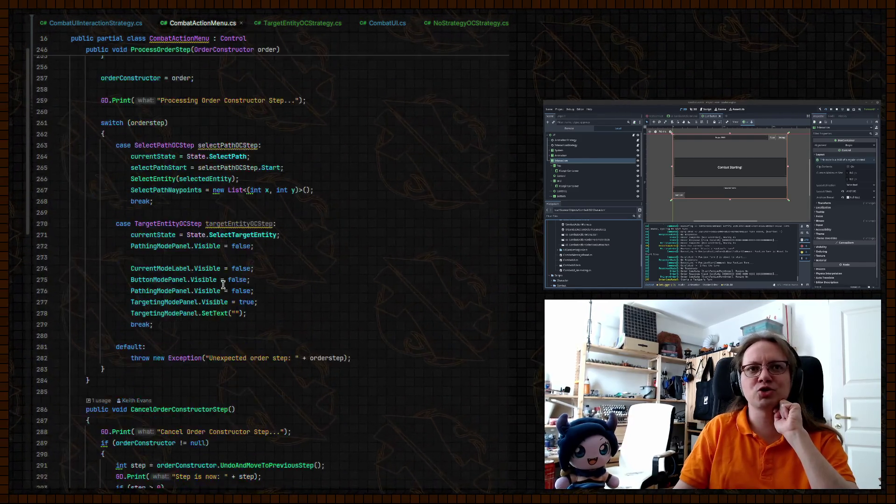
scroll(214, 284, down, 20)
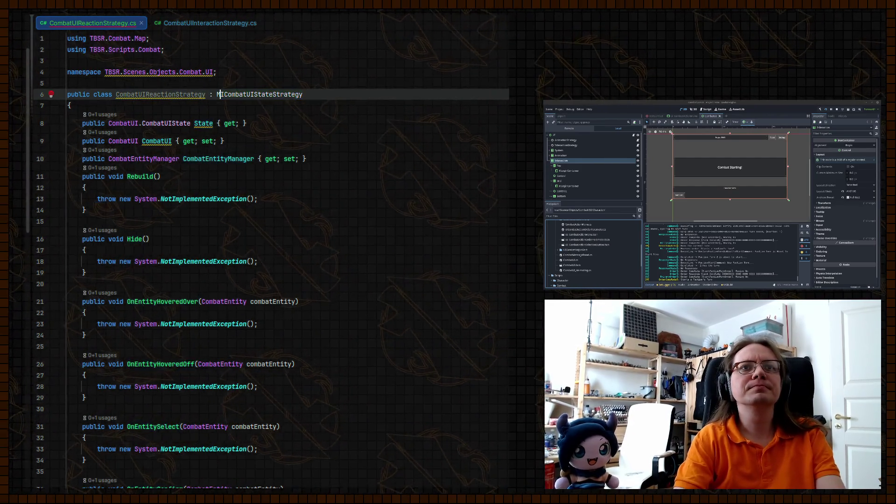
Step: Make CombatUIReactionStrategy a partial class deriving from Node, importing the Godot namespace
key(ctrl+Left)
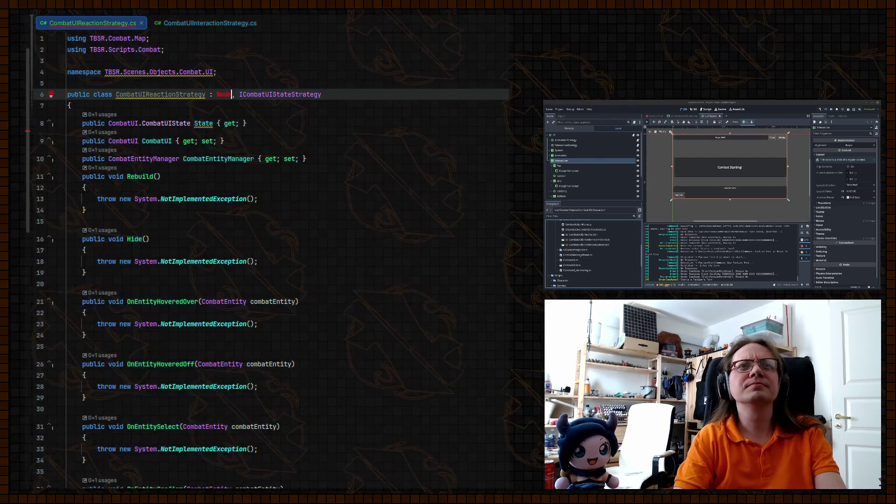
key(alt+Return)
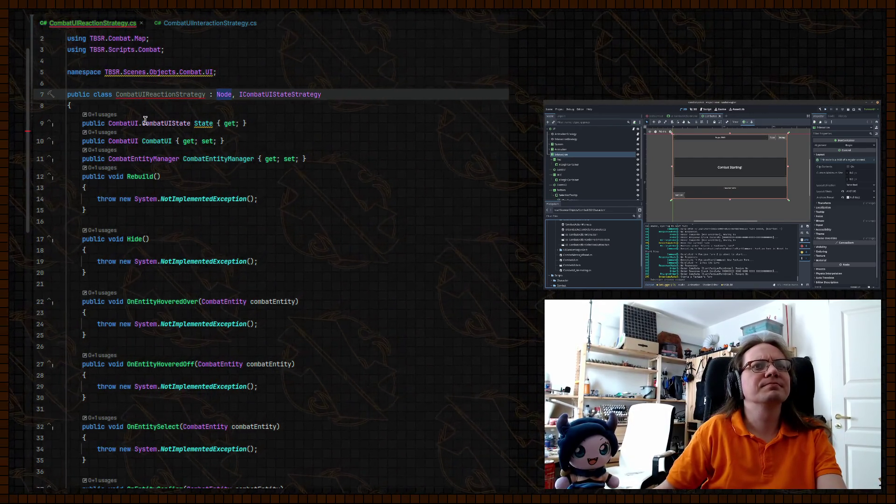
click(94, 94)
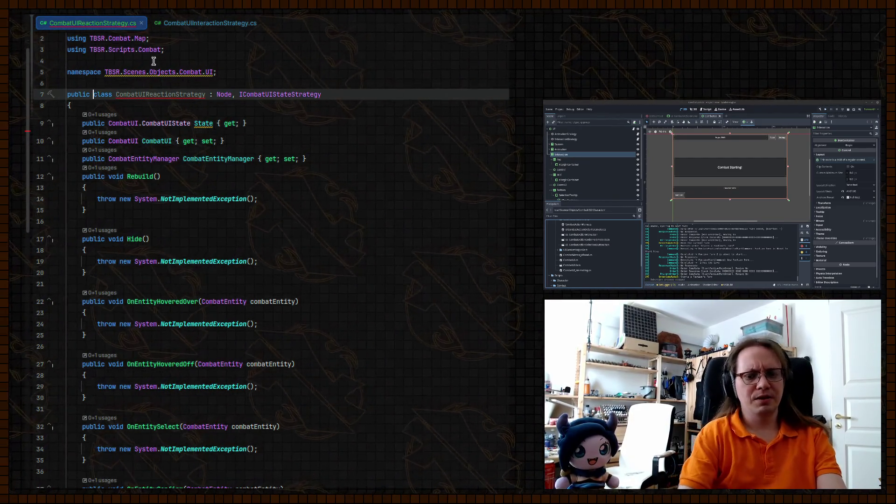
text(partial)
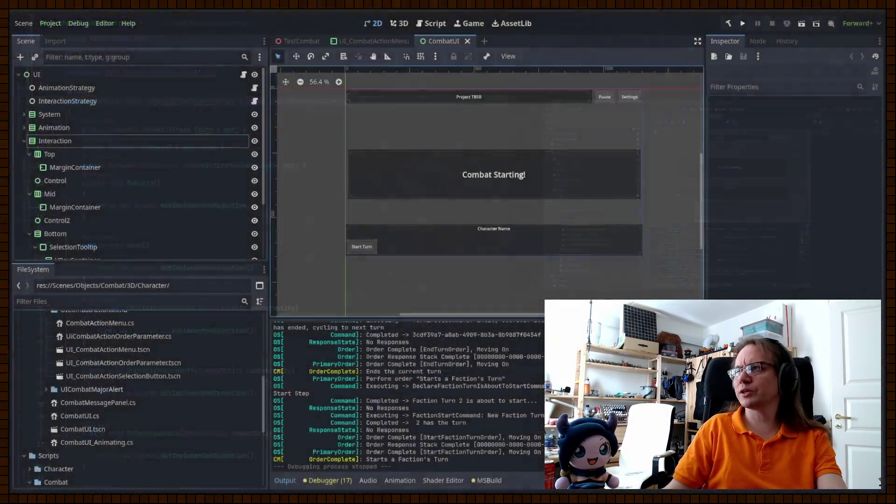
Step: Add a plain Node child under the UI root and collapse the Mid and Bottom branches
key(alt+Tab)
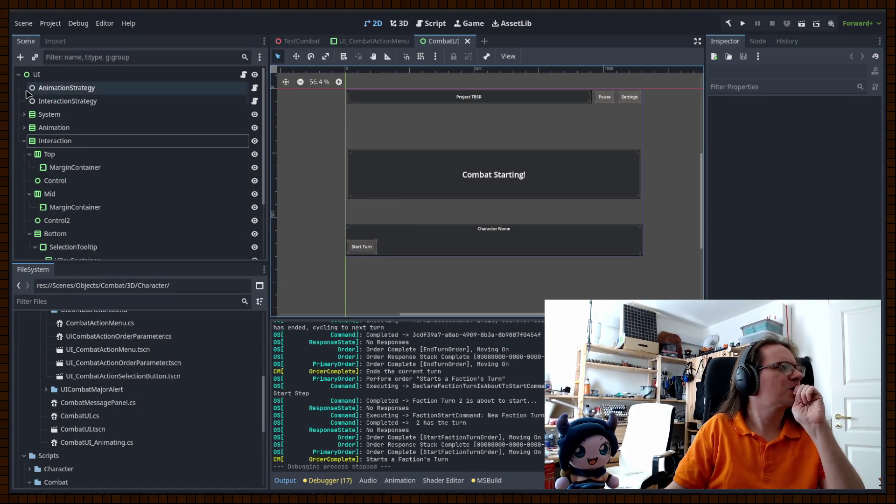
right_click(51, 80)
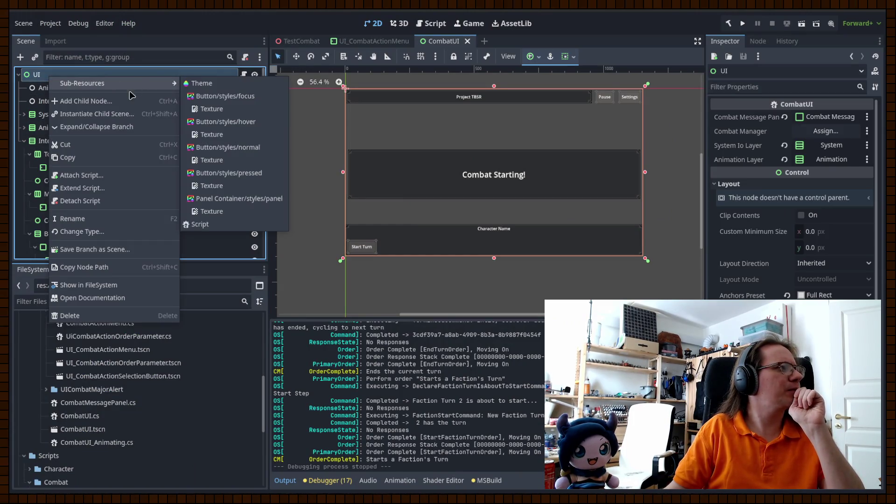
click(105, 103)
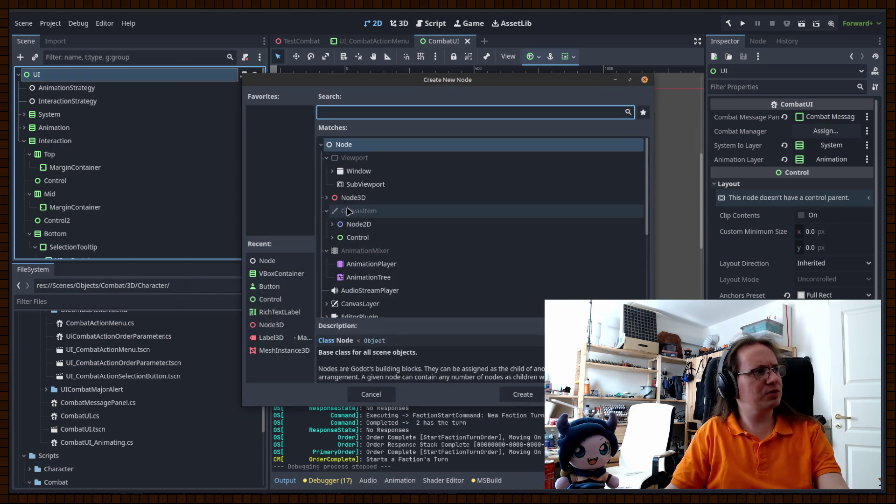
double_click(340, 145)
scroll(80, 172, up, 4)
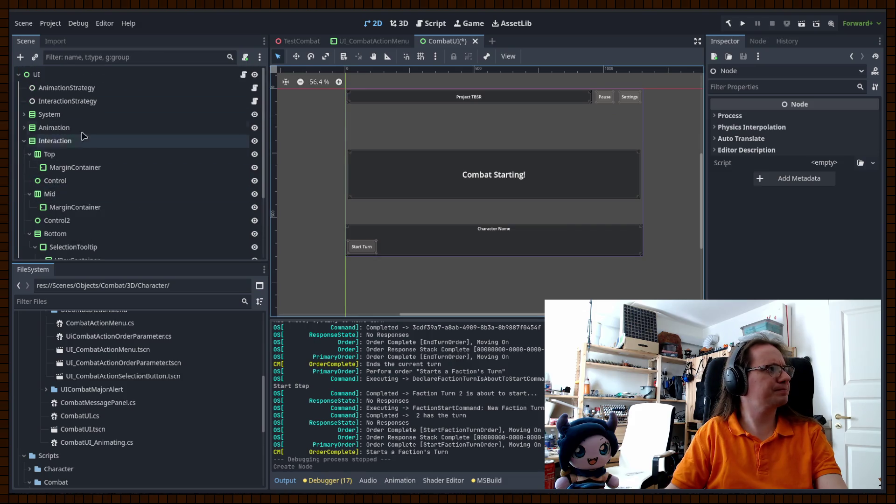
scroll(60, 194, down, 4)
click(29, 106)
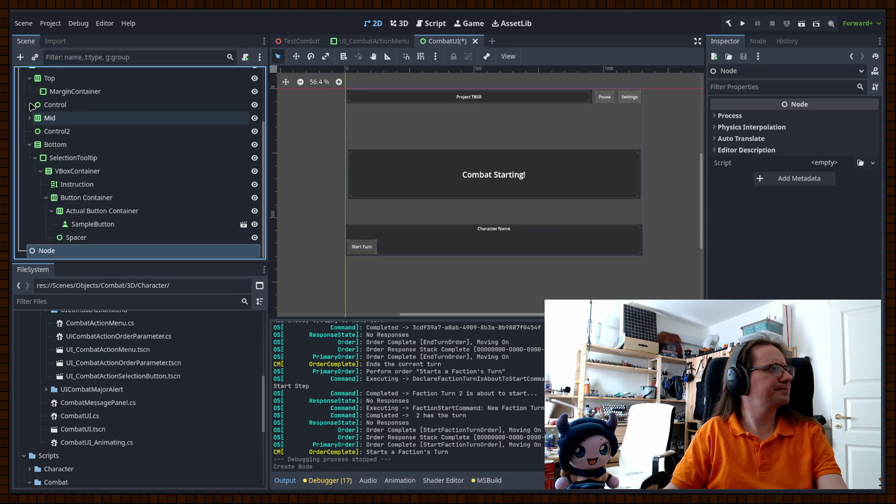
click(29, 144)
Step: Move the new Node under InteractionStrategy and rename it ReactionStrategy
click(24, 141)
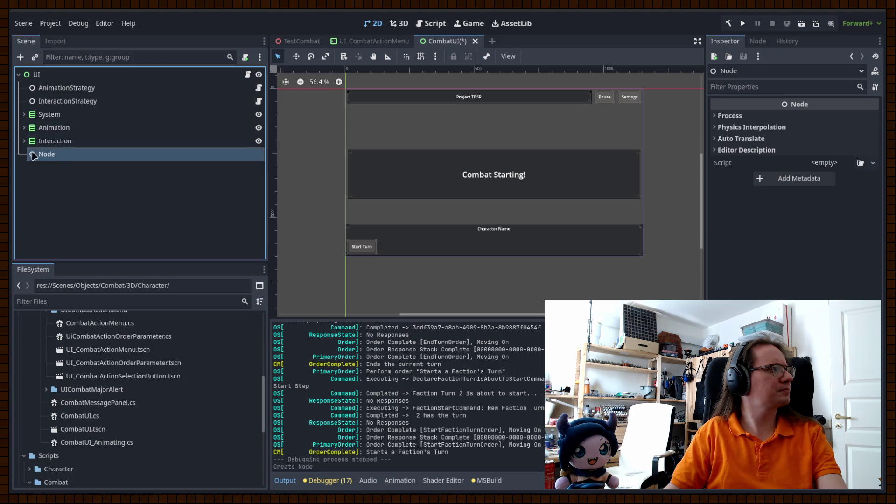
drag(46, 159, 64, 112)
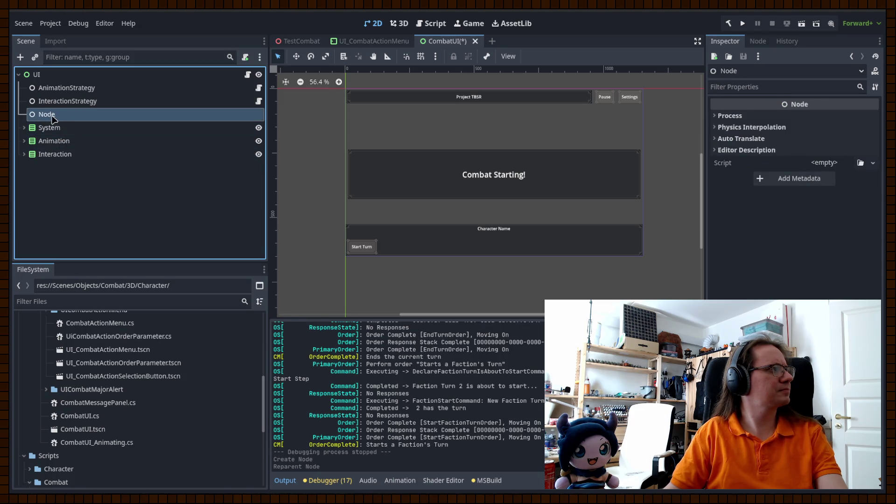
double_click(52, 117)
text(Reacti)
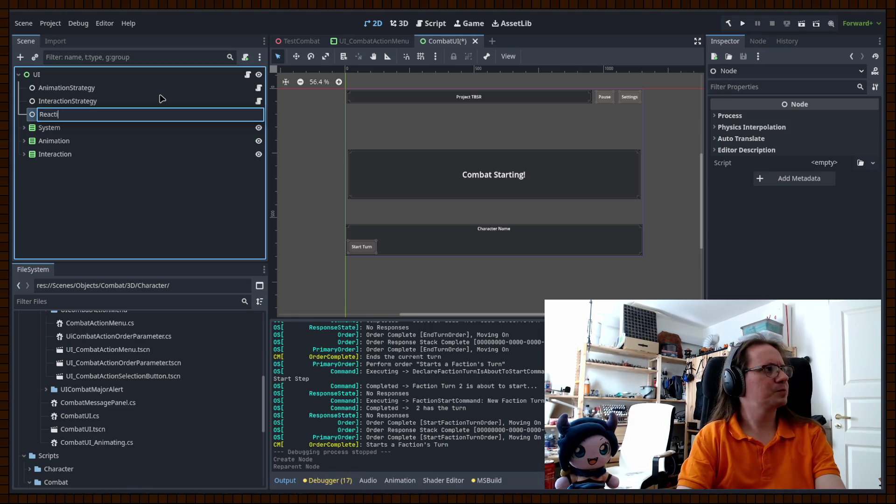
text(onStrategy)
key(Return)
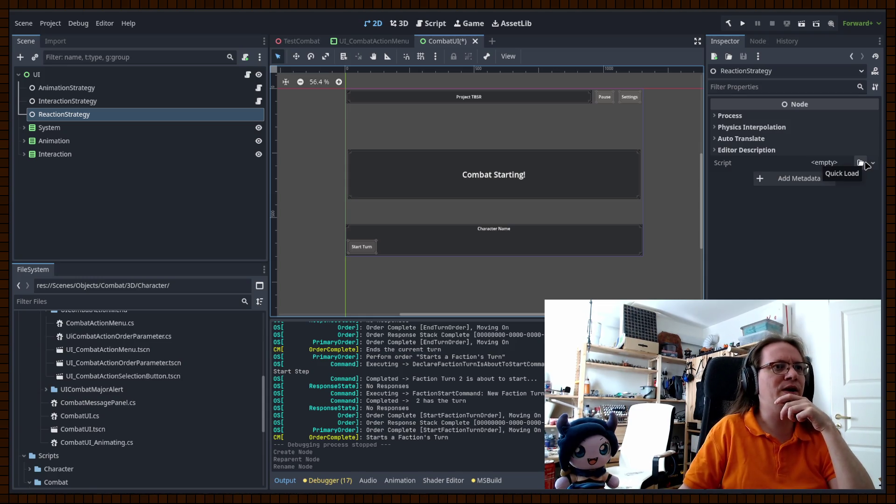
Step: Attach CombatUIReactionStrategy.cs to ReactionStrategy and rebuild the C# project
click(835, 164)
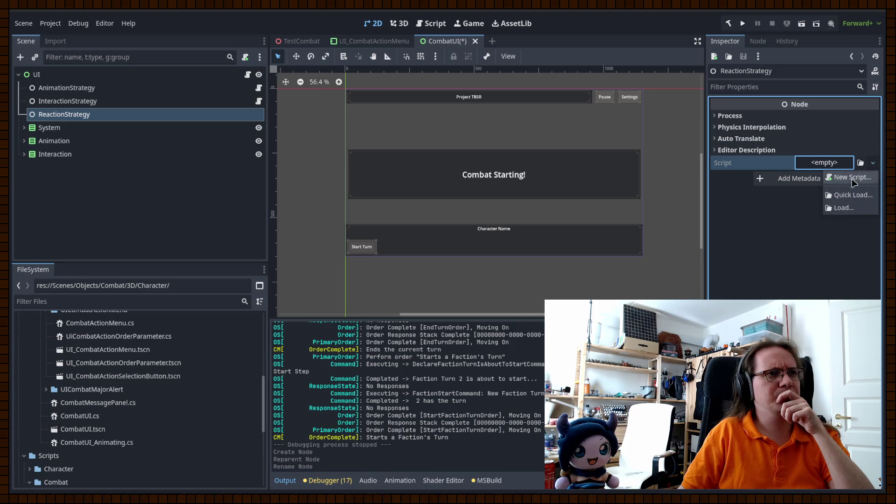
click(851, 195)
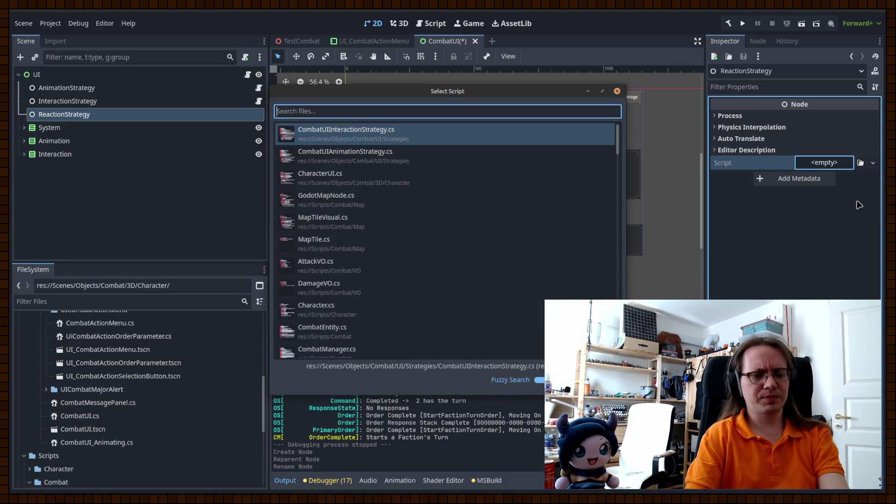
text(CombatUiRe)
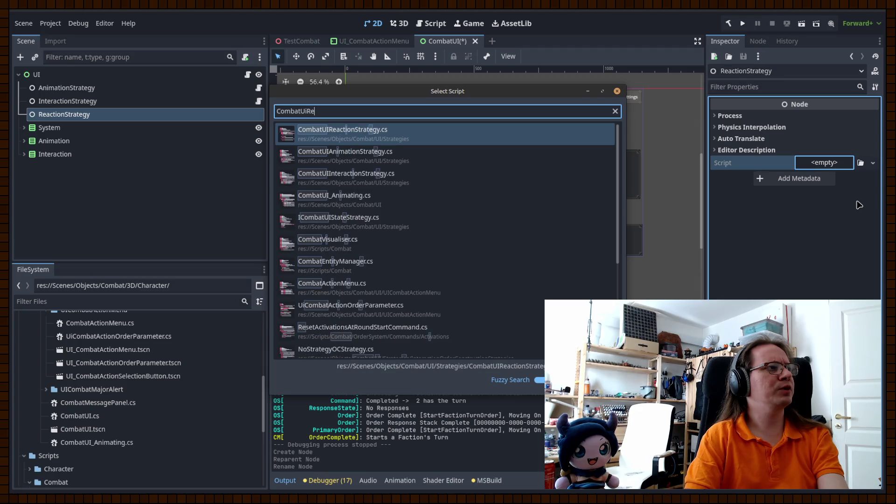
key(Return)
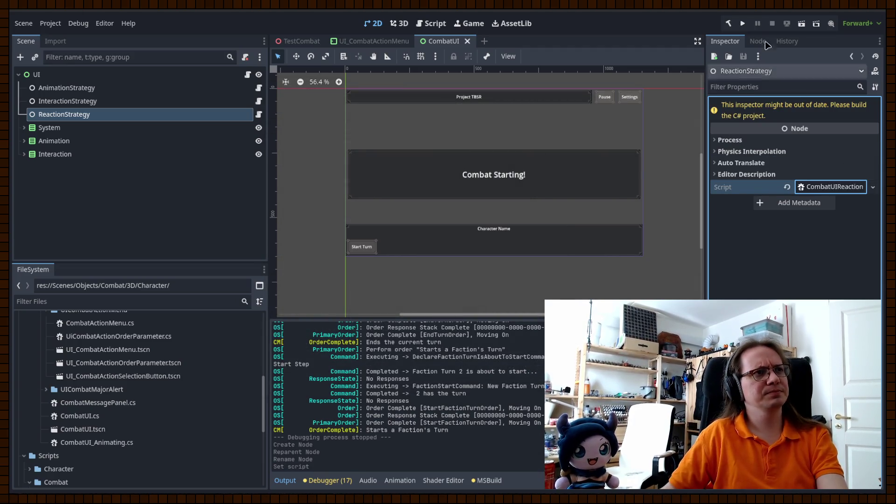
click(729, 23)
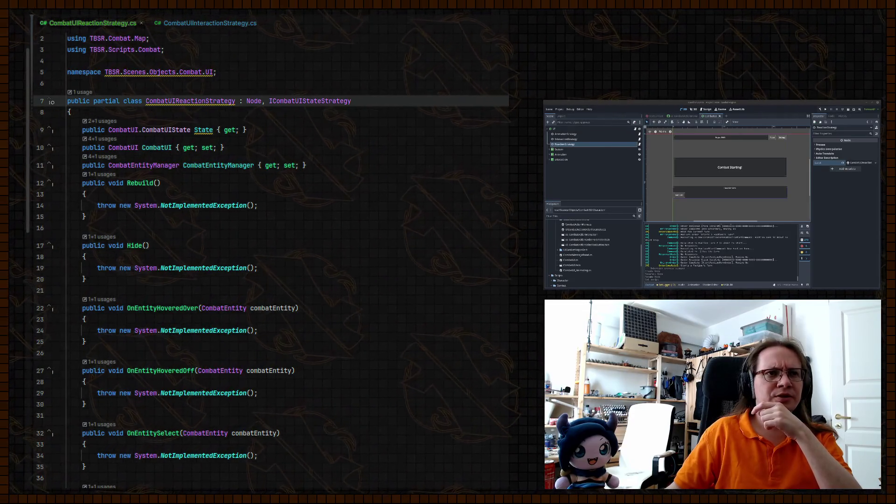
Step: Review the strategy-collecting code in CombatUI.cs's _Ready, then return to Godot
key(ctrl+alt+Left)
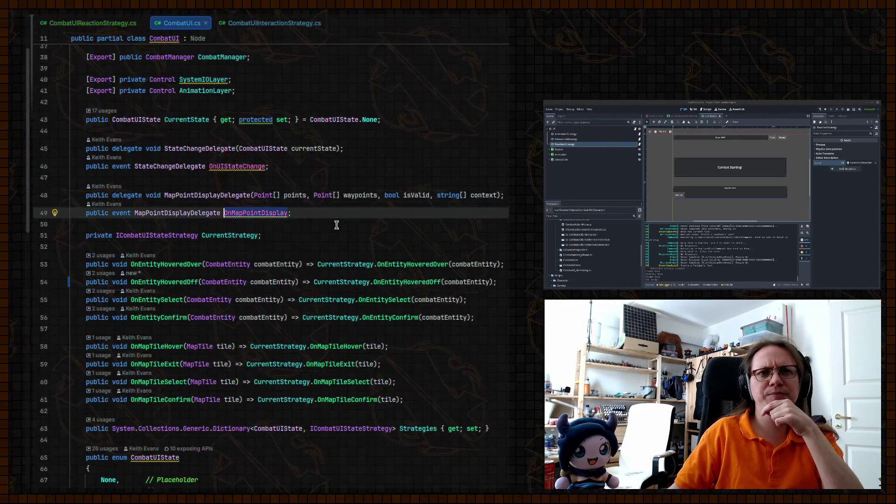
scroll(319, 211, down, 7)
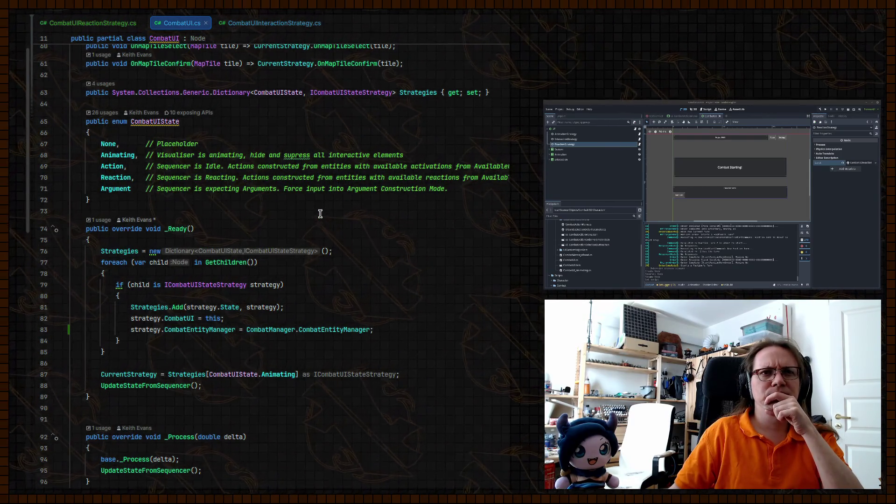
key(alt+Tab)
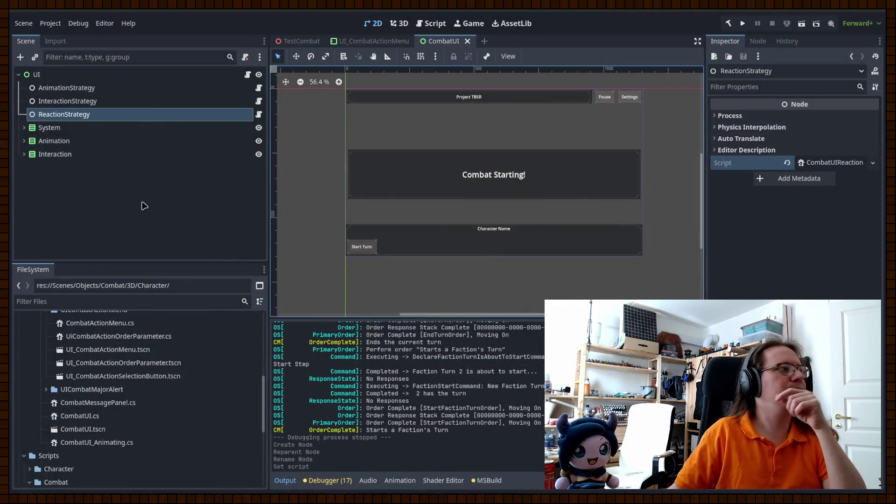
click(96, 76)
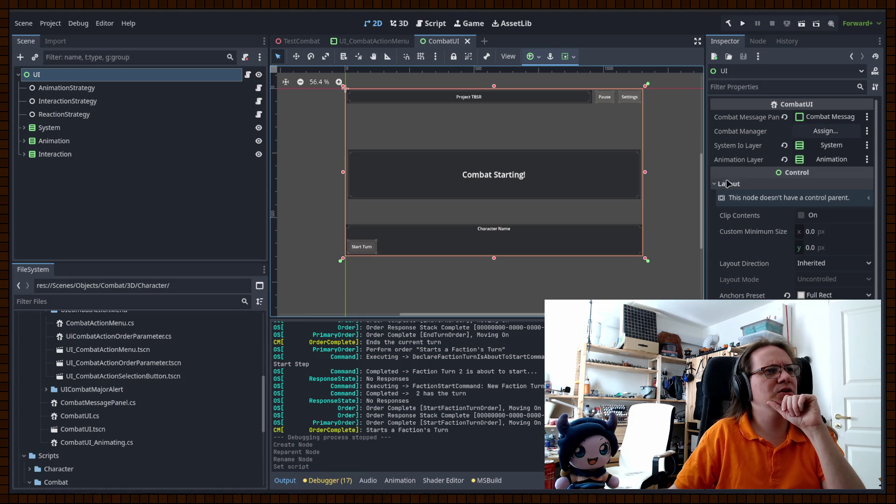
mouse_move(717, 181)
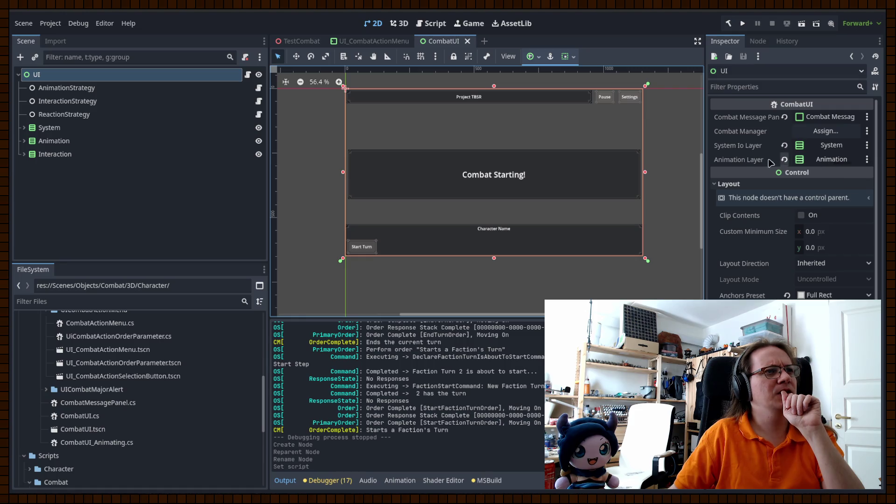
click(736, 164)
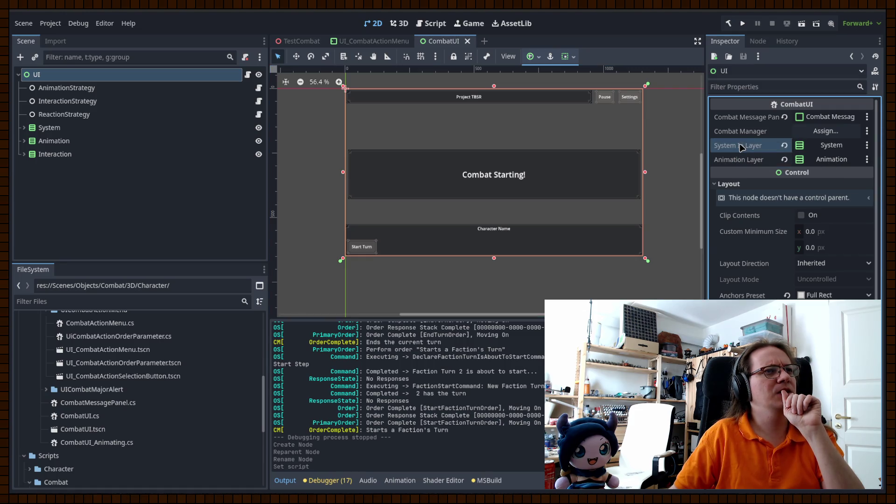
click(831, 159)
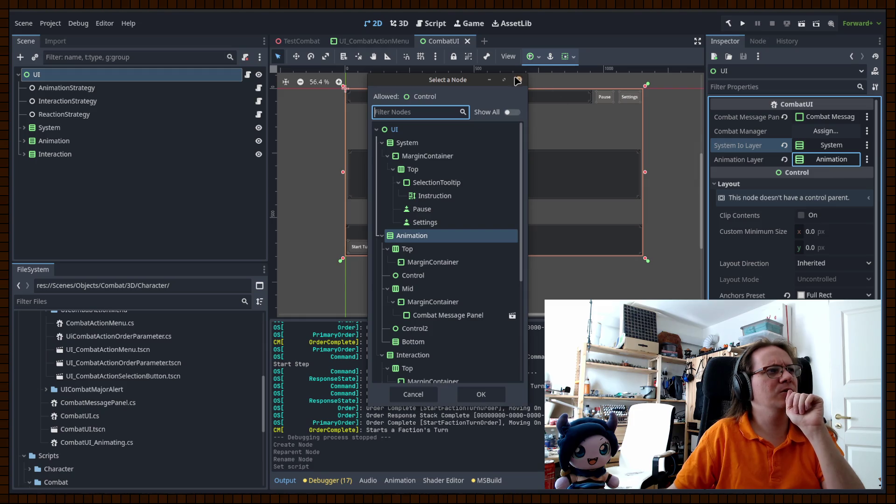
click(517, 81)
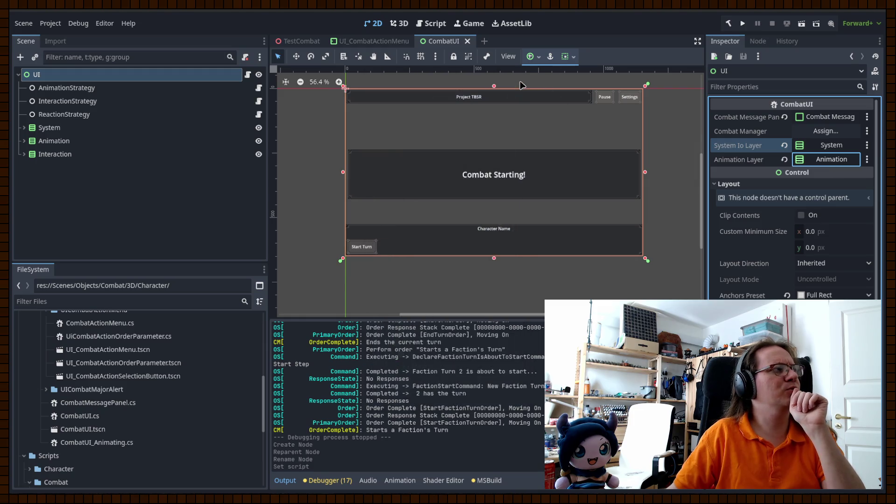
click(715, 184)
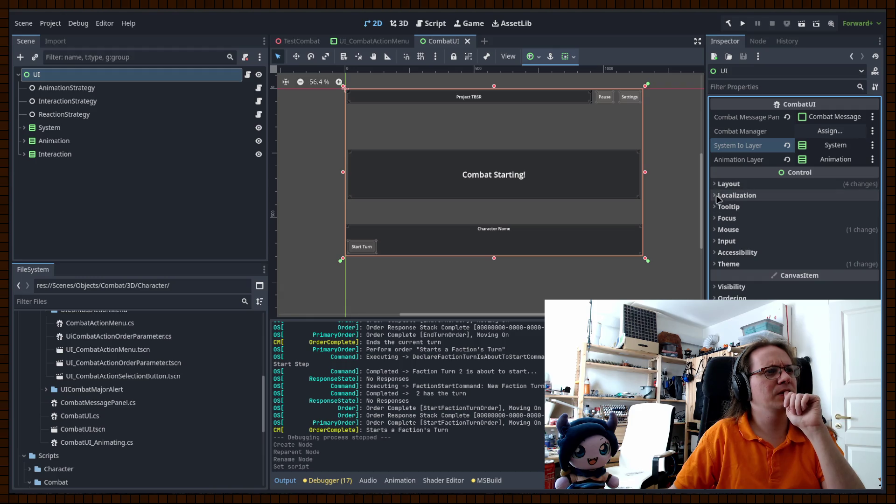
click(89, 87)
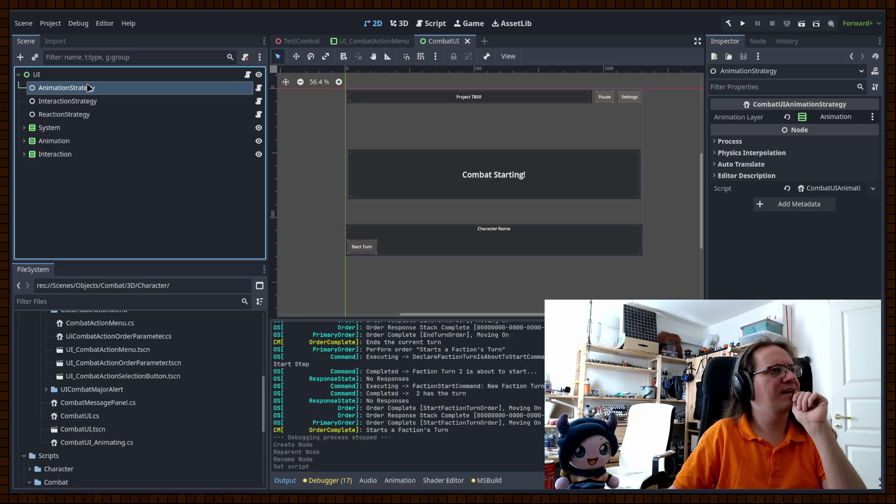
click(83, 101)
click(81, 115)
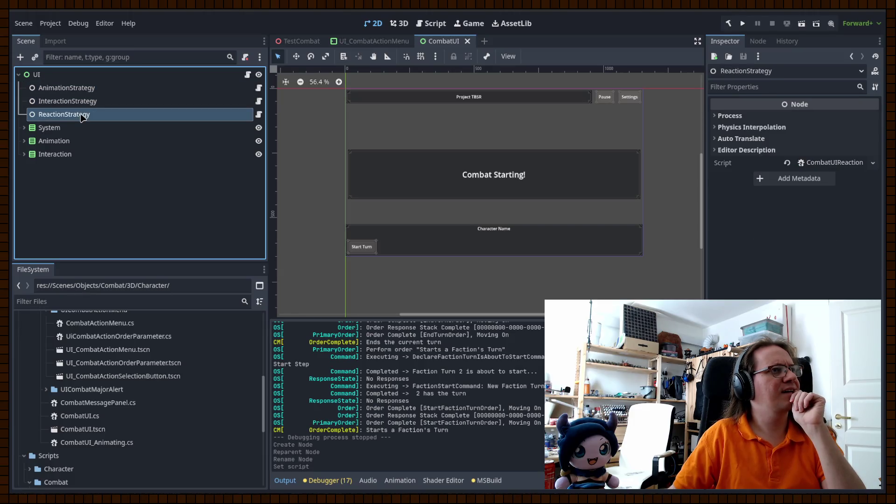
click(82, 74)
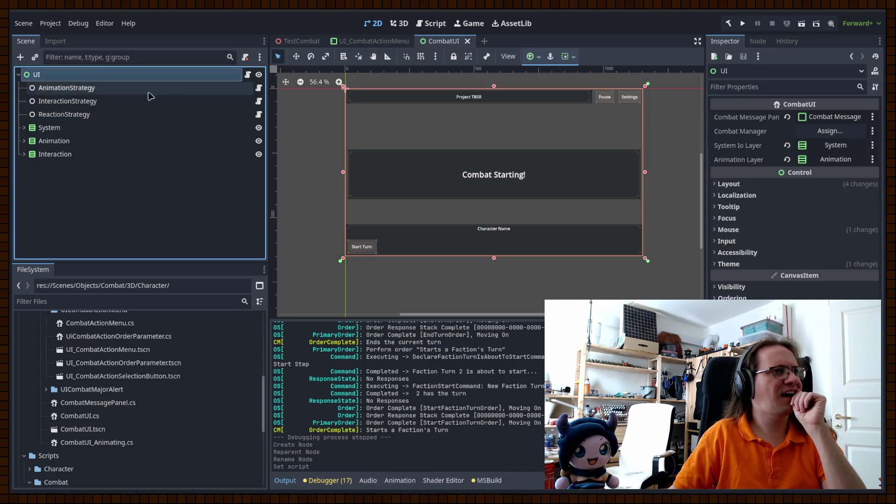
click(761, 160)
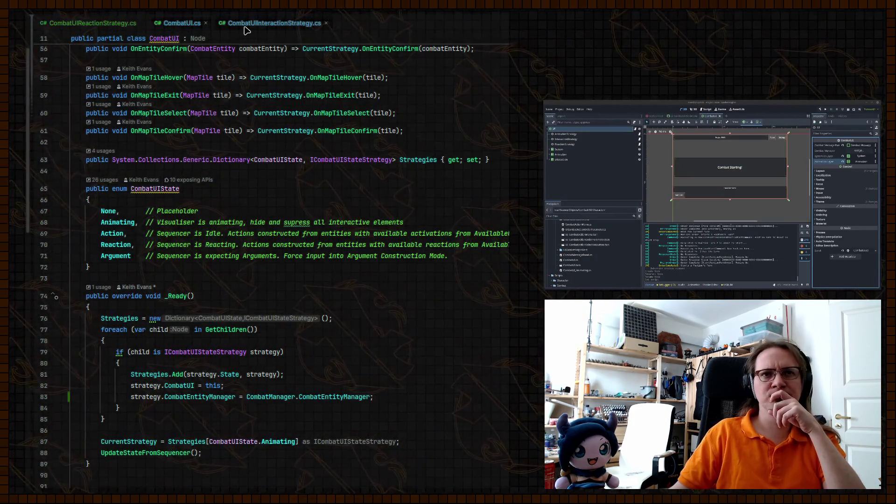
Step: Find the exported AnimationLayer field beside SystemIOLayer and search CombatUI.cs for it
scroll(314, 232, up, 2)
scroll(315, 232, up, 10)
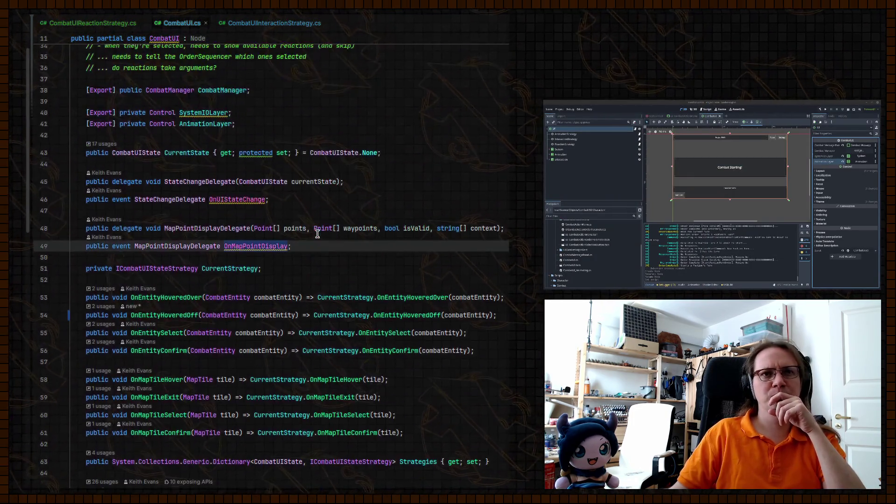
double_click(193, 249)
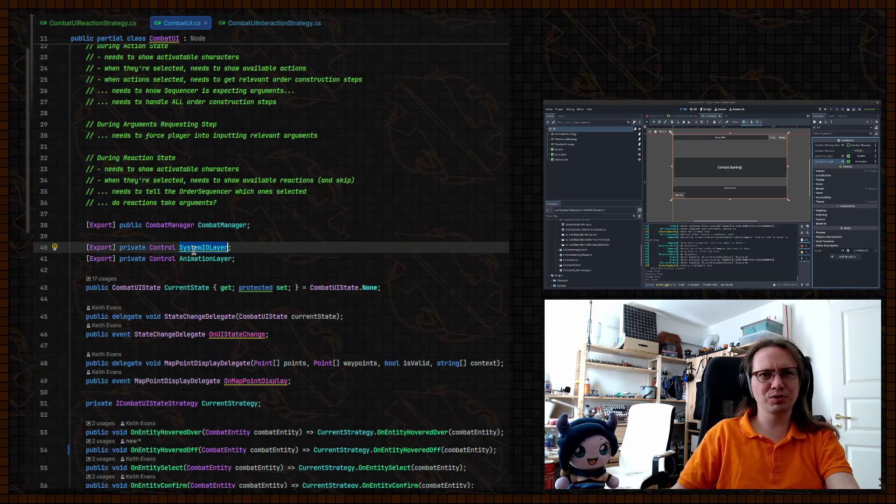
double_click(210, 260)
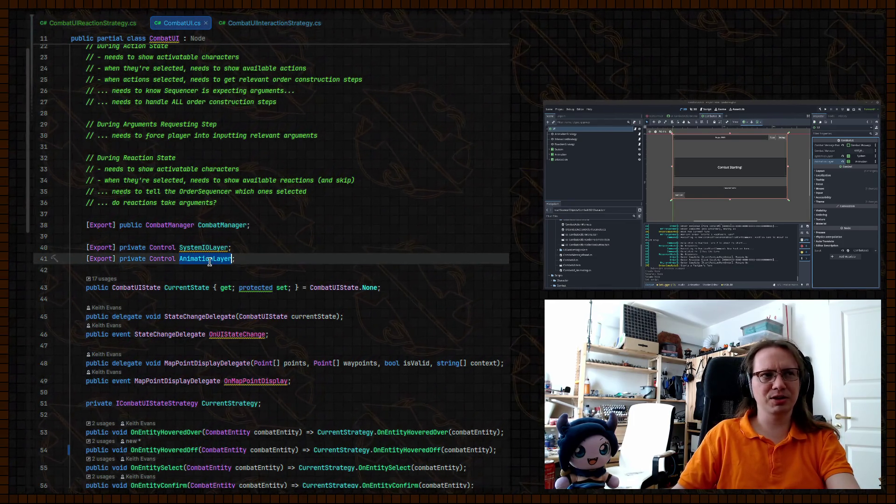
key(ctrl+f)
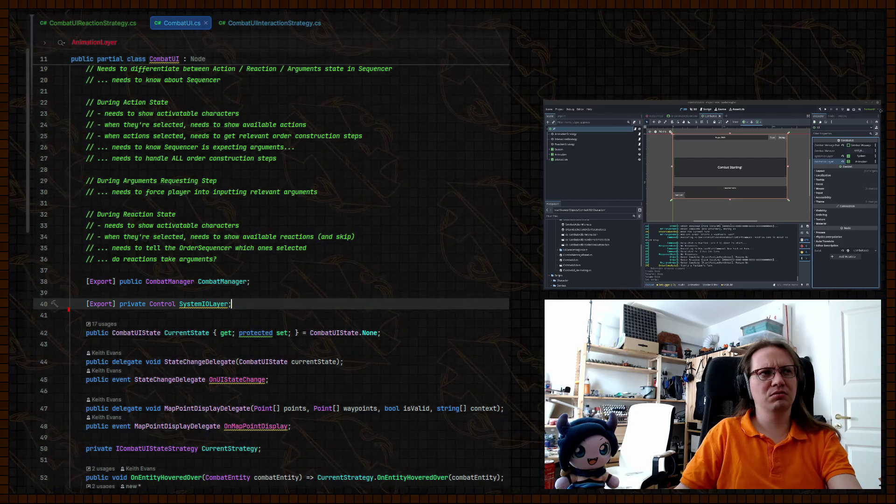
Step: Run the game, then select the CombatUI root node and switch to the CombatUI scene
click(825, 111)
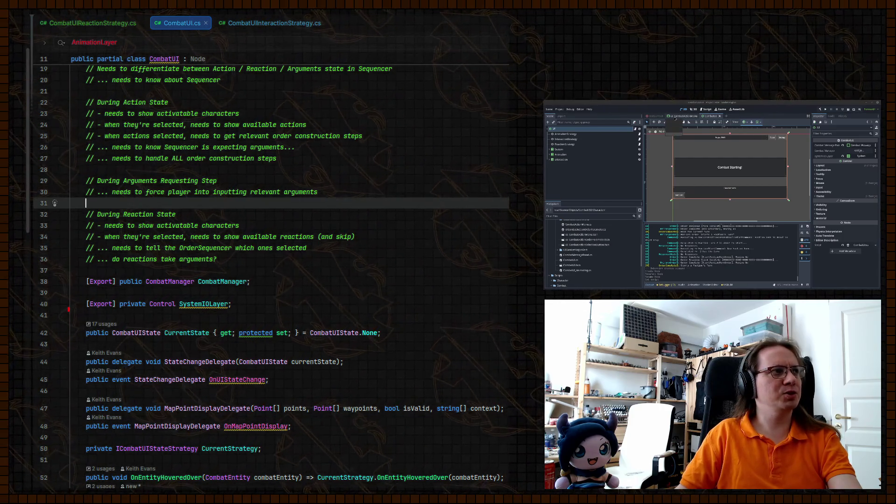
click(656, 116)
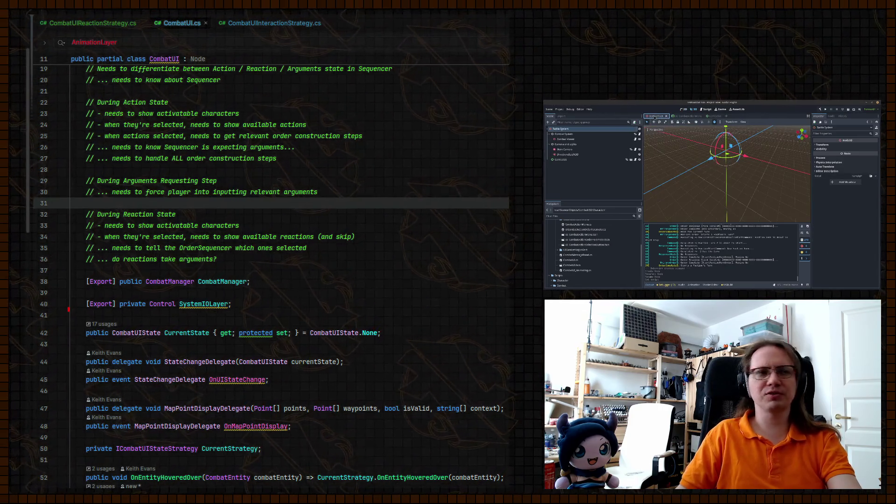
click(564, 160)
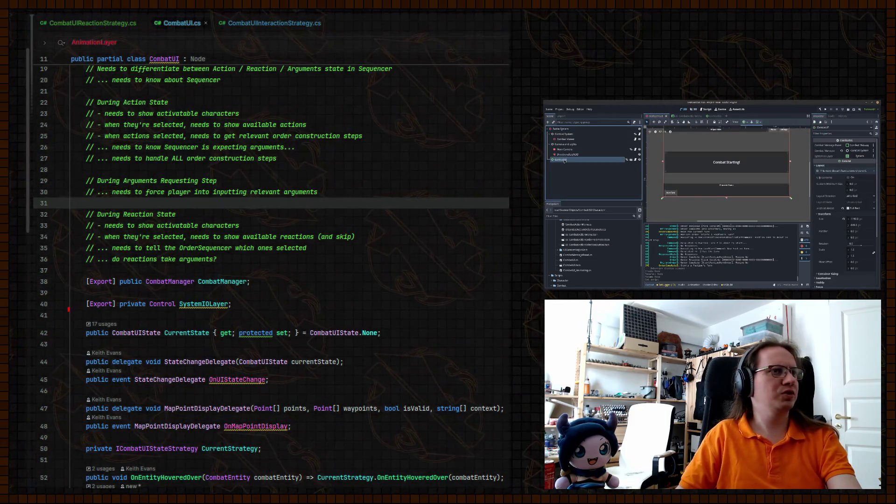
click(711, 116)
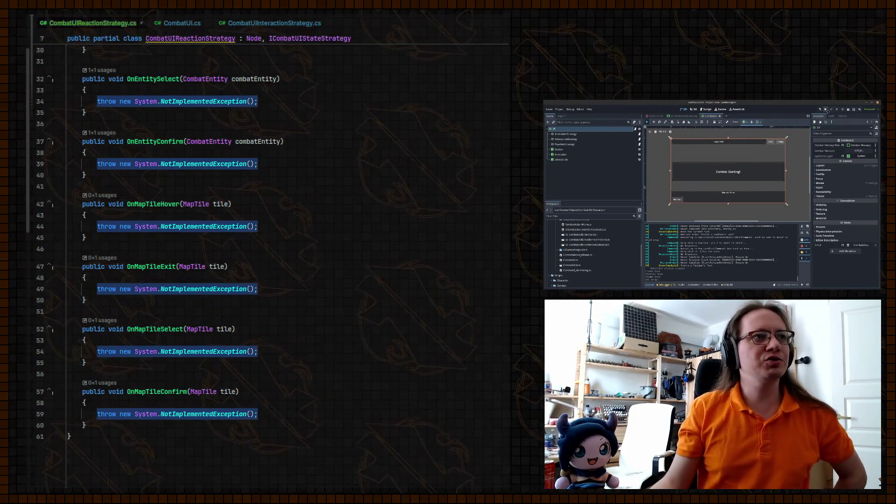
Step: Run the game, move Player 4 beside Goblin B, and view the runtime errors list
click(824, 109)
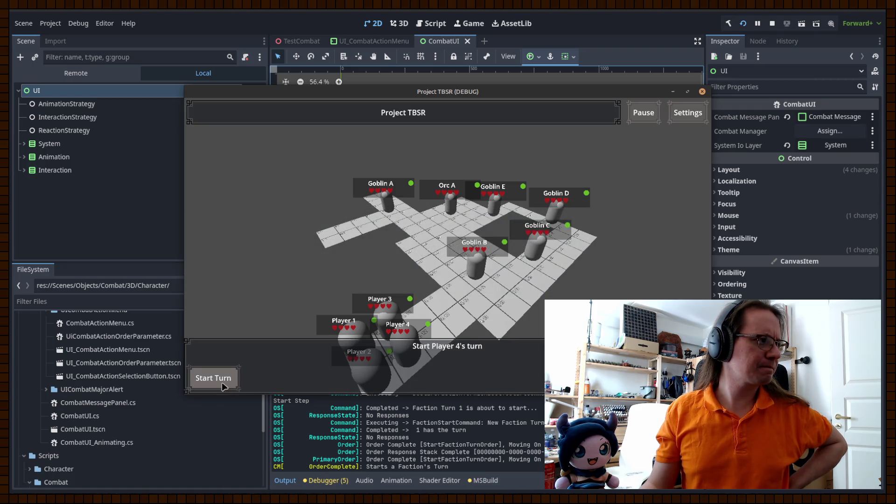
click(212, 385)
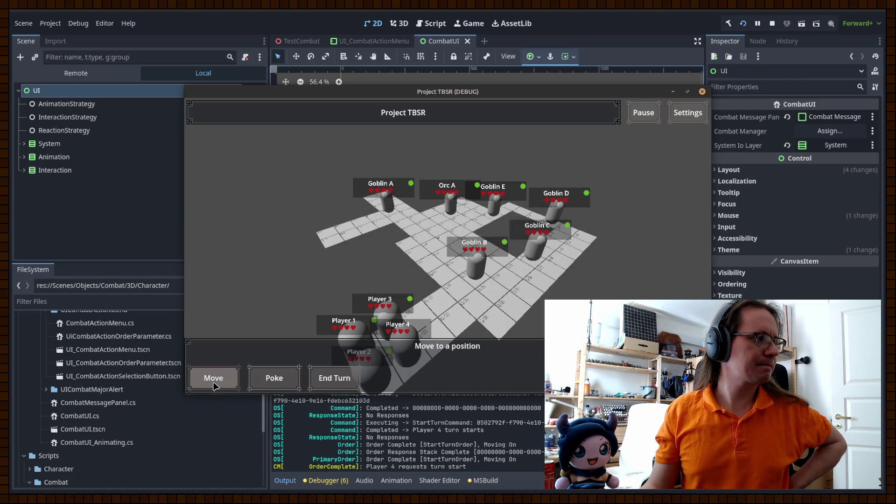
click(214, 381)
click(519, 273)
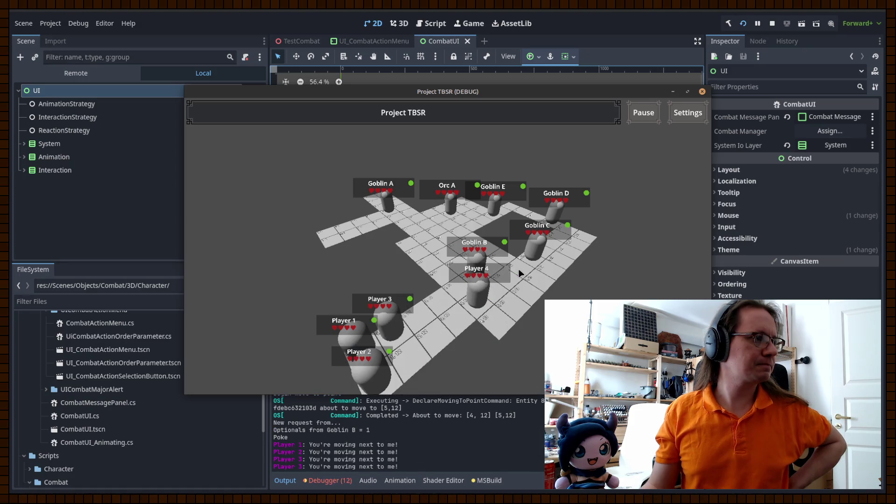
click(326, 480)
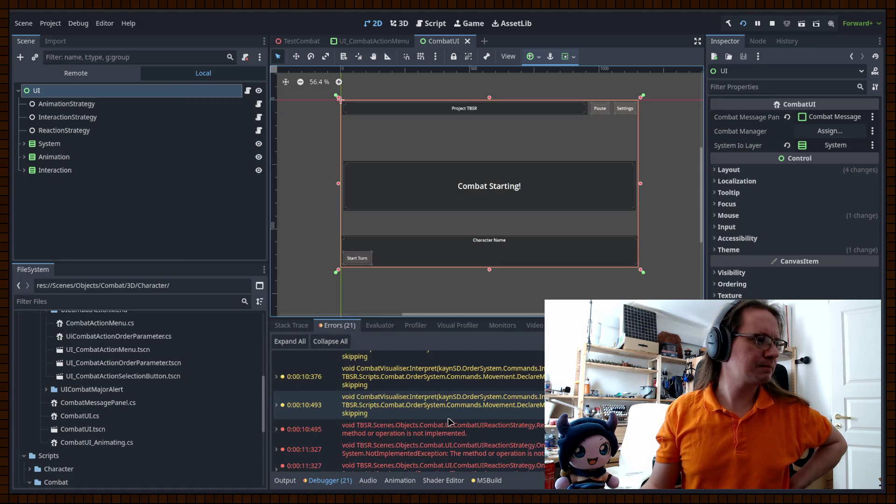
scroll(457, 427, down, 1)
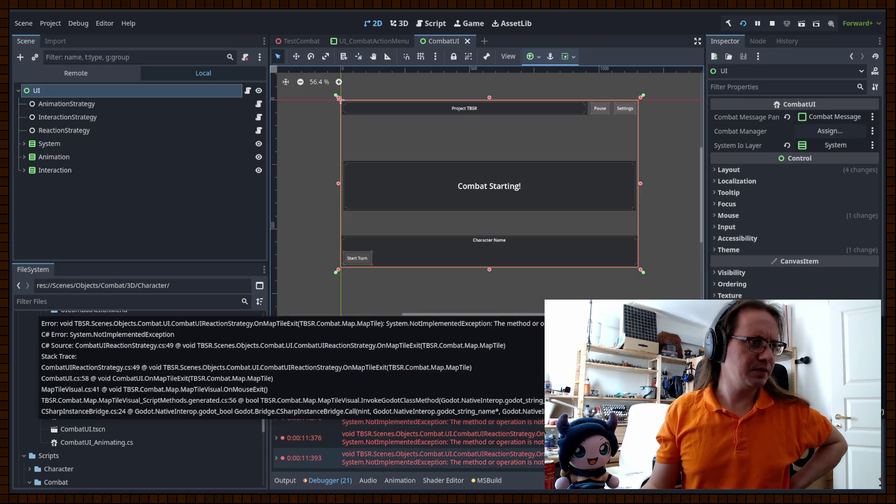
click(419, 437)
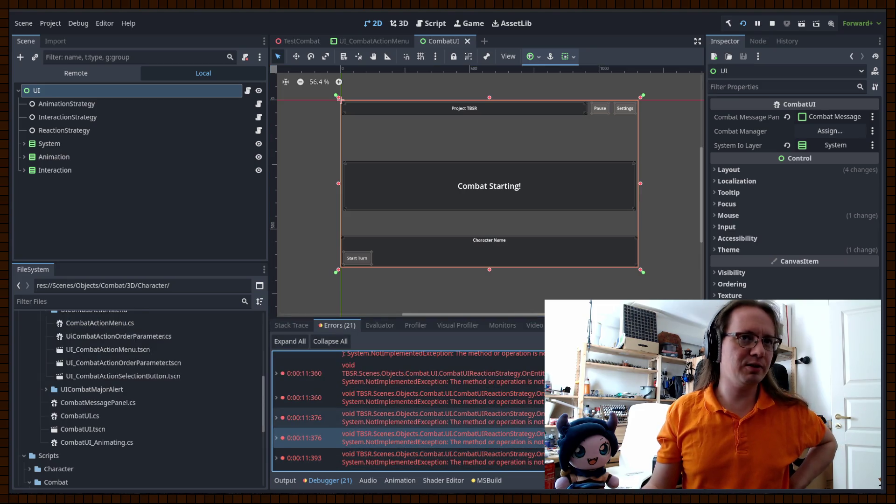
scroll(408, 410, up, 4)
scroll(408, 411, up, 5)
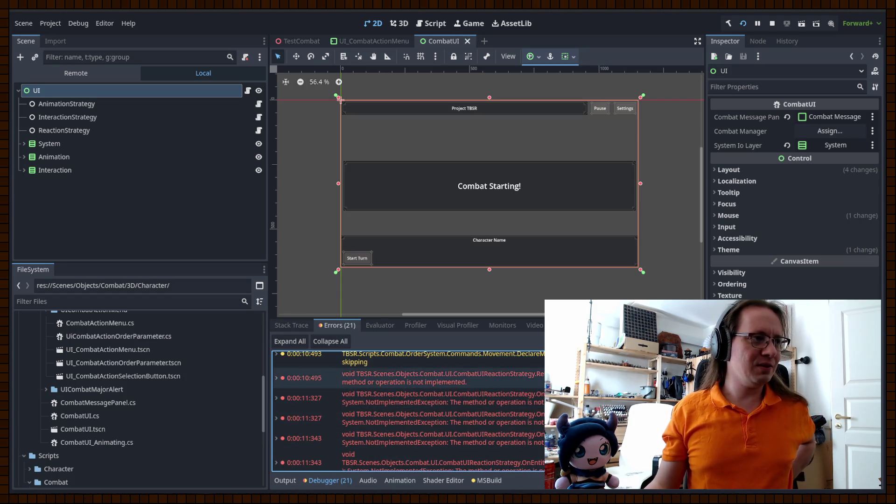
mouse_move(541, 408)
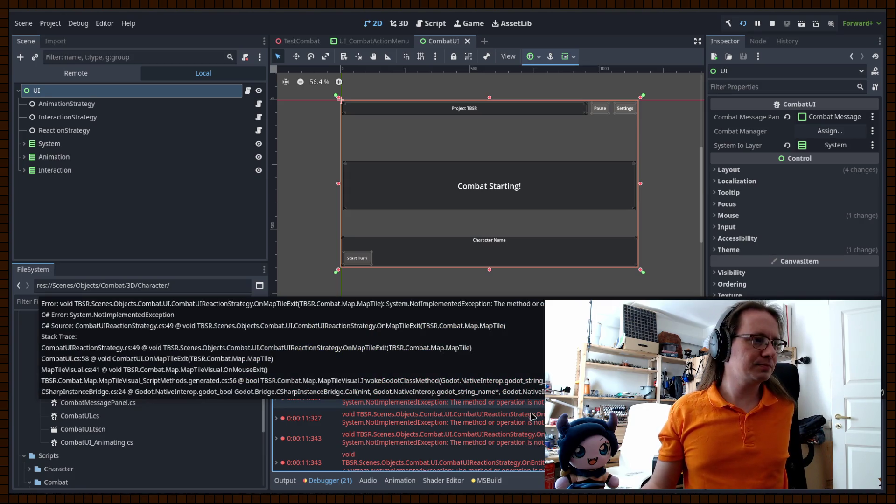
click(531, 379)
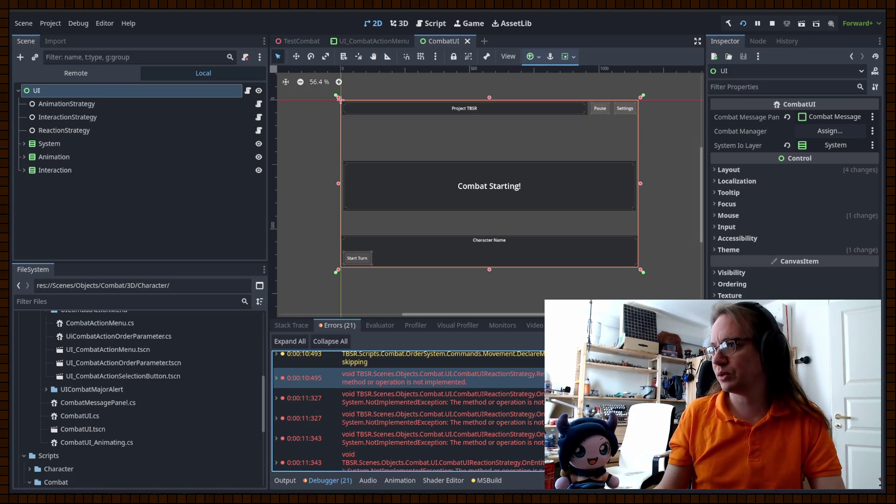
key(alt+Tab)
Step: Browse past the OnEntityHoveredOff and OnEntitySelect handlers to the first AddReaction call
click(409, 278)
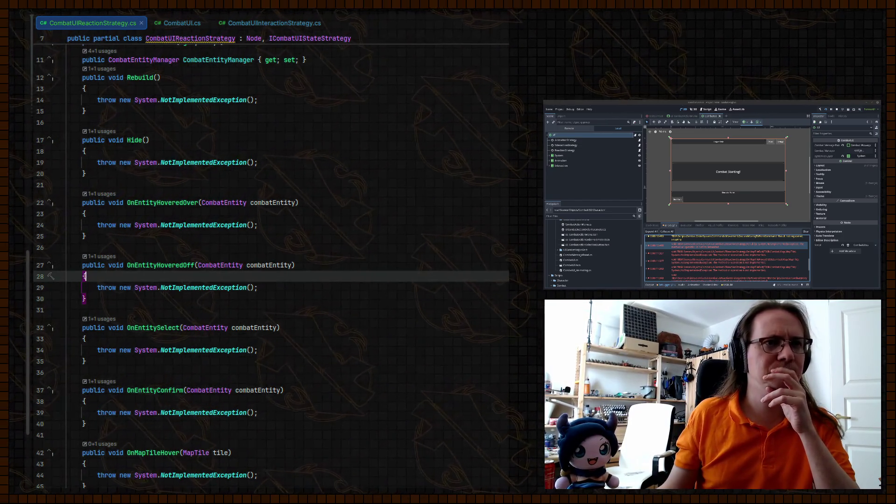
click(292, 327)
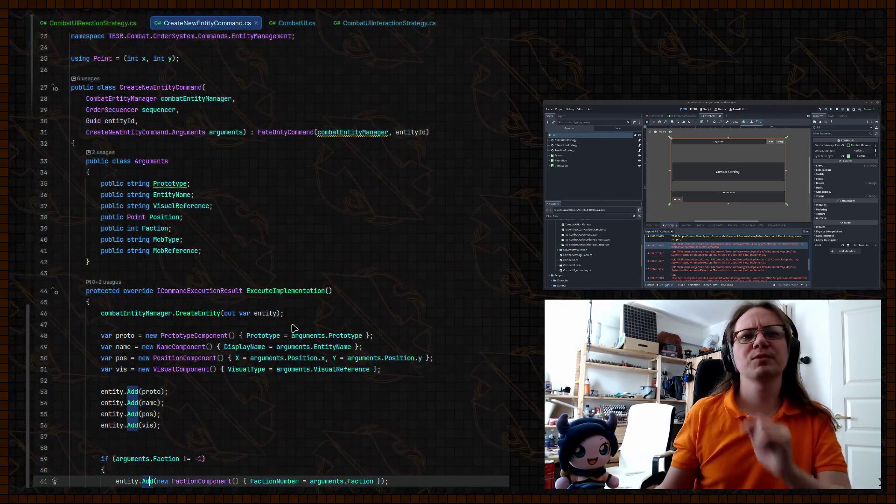
scroll(293, 328, down, 20)
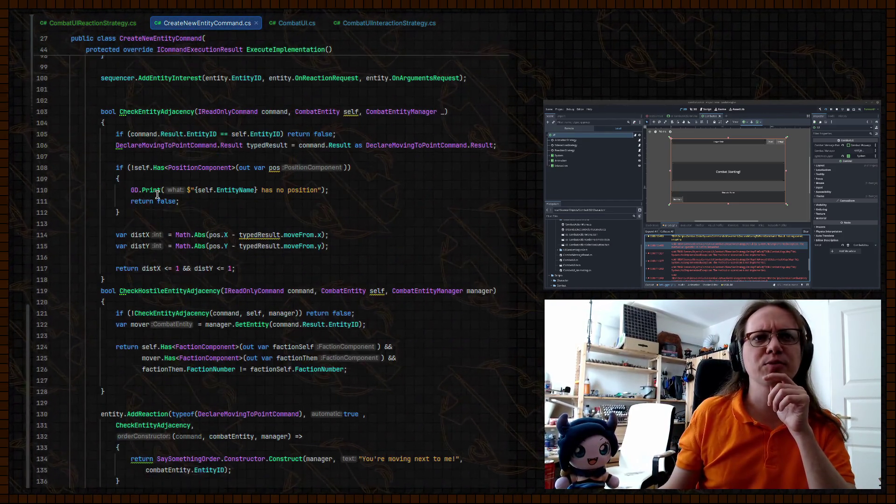
scroll(206, 199, down, 6)
click(194, 212)
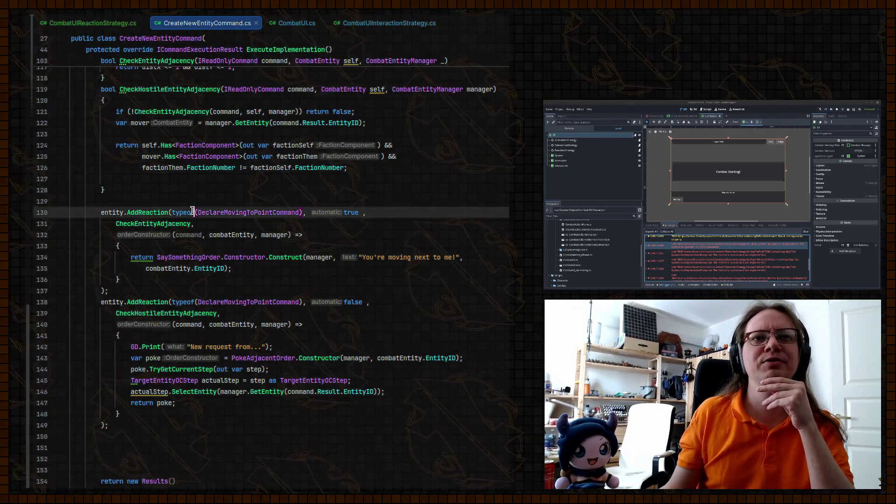
Step: Change the hostile poke reaction's automatic flag from false to true, then build and run
double_click(351, 213)
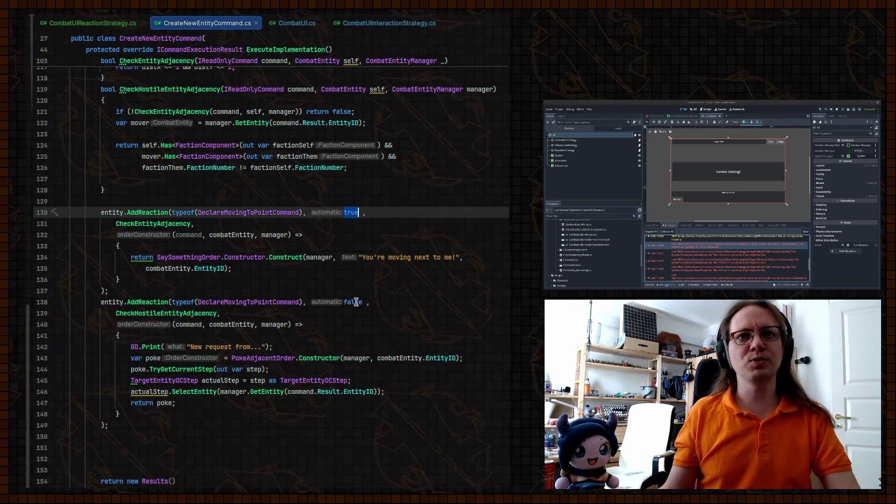
double_click(352, 302)
text(true)
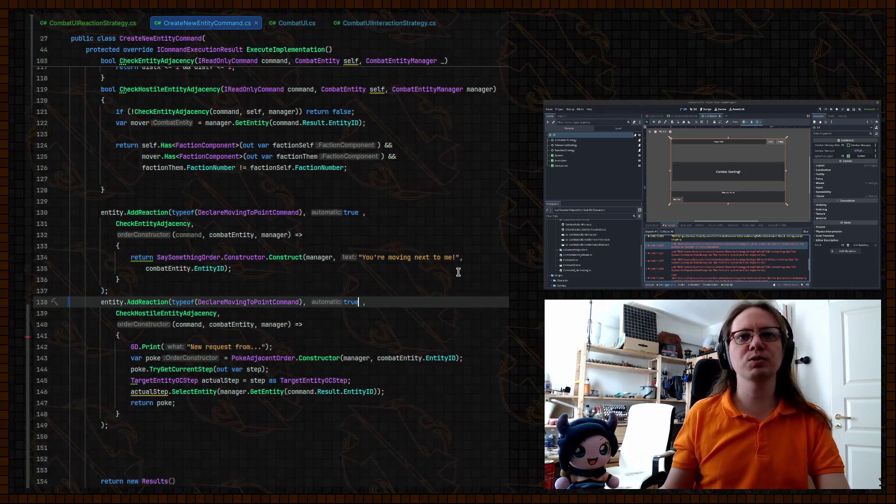
click(449, 257)
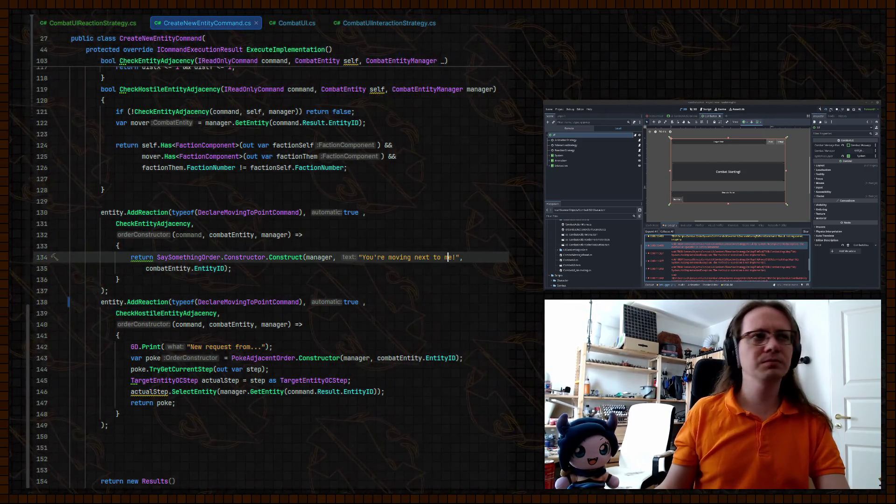
click(825, 109)
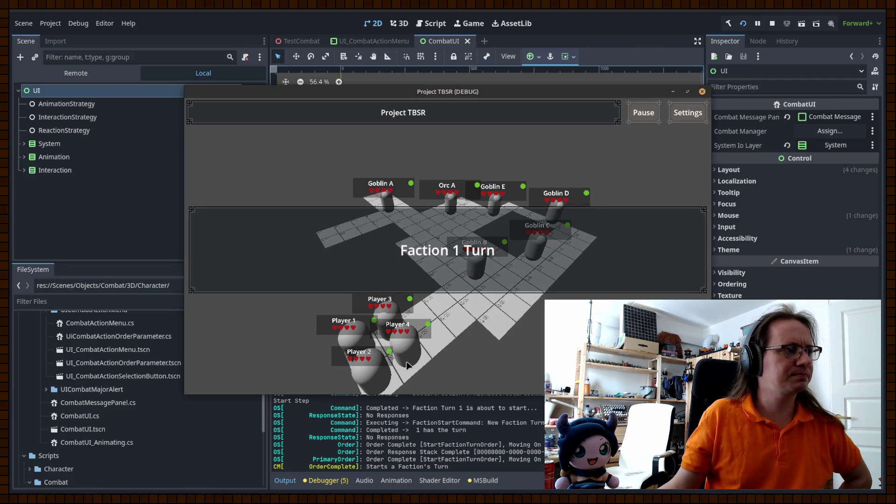
Step: Start Player 4's turn and move it to tile 12,12 beside Goblin D, confirming the path
click(215, 379)
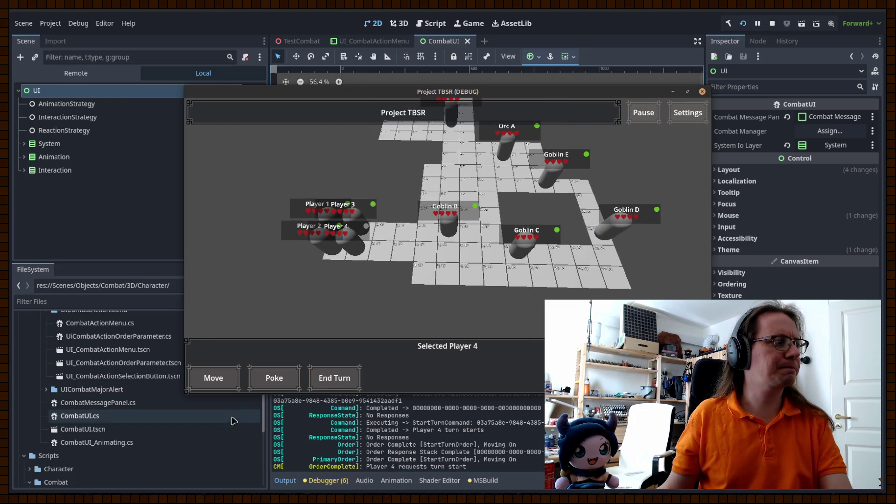
click(231, 382)
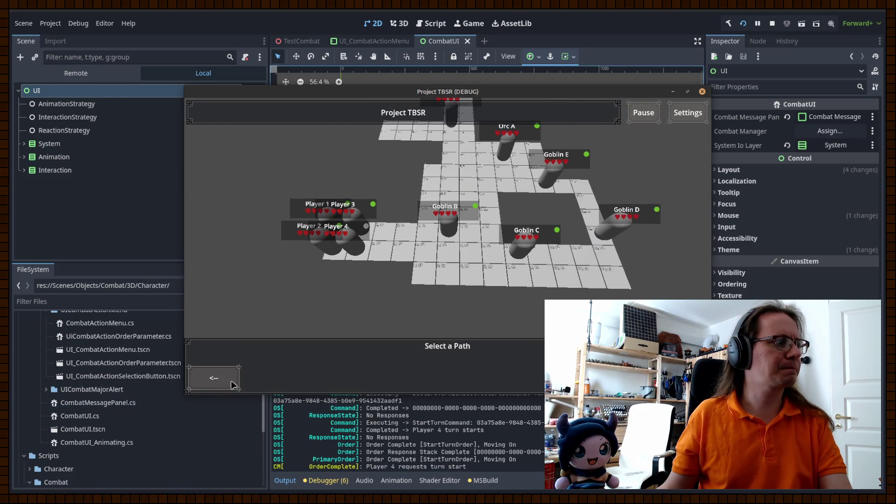
click(606, 253)
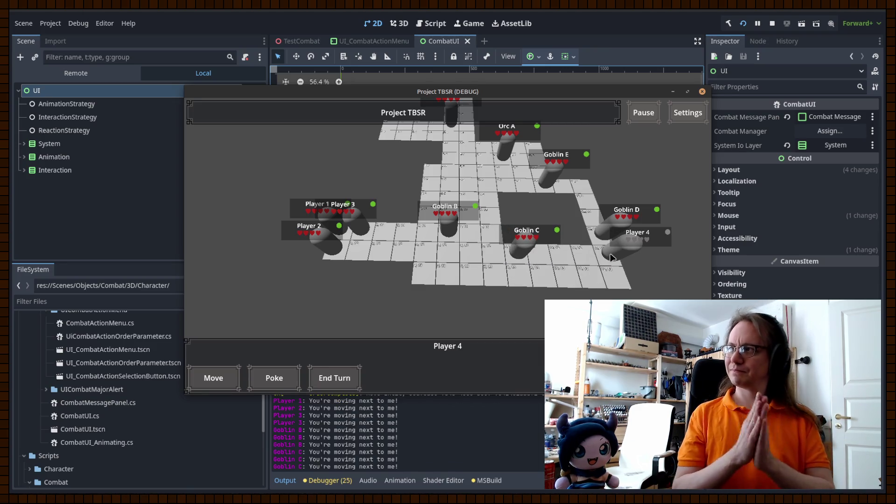
click(610, 257)
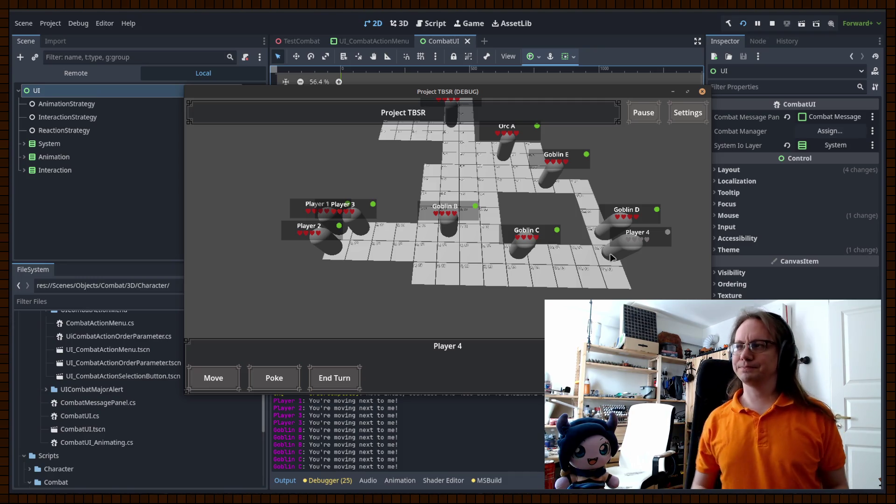
click(213, 378)
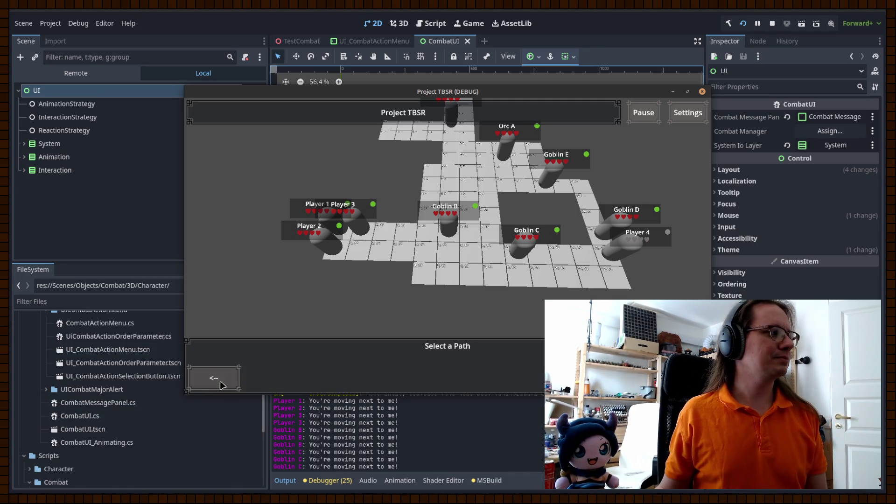
click(457, 154)
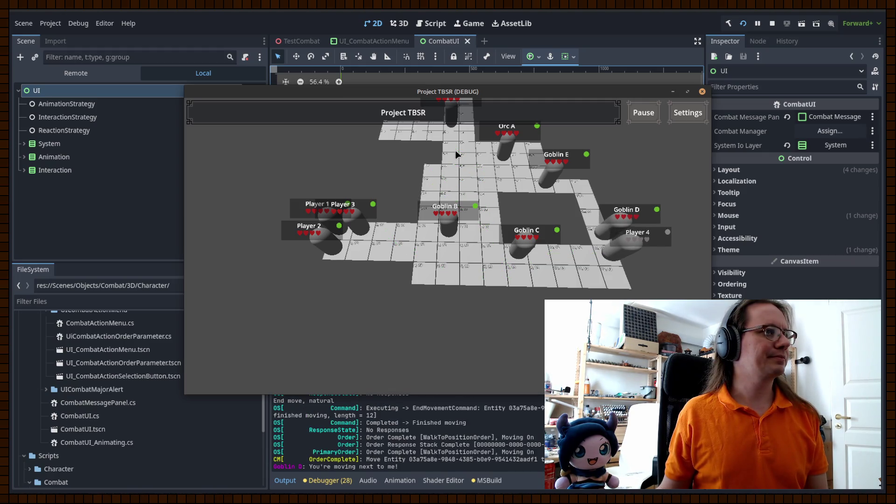